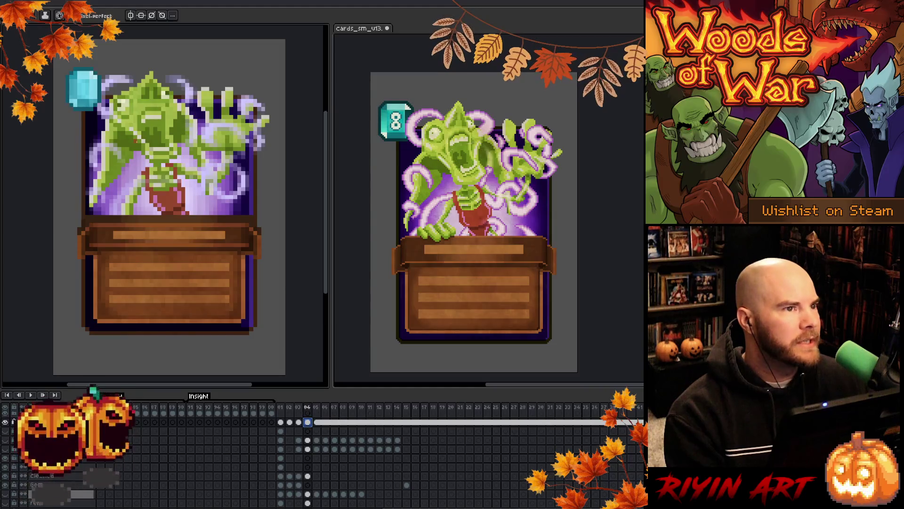
Browse the card frames: frame 05, the green sword card, the monster on frame 04, the blue card on frame 03.
{"action": "mouse_move", "coordinate": [168, 157]}
{"action": "left_mouse_down"}
{"action": "mouse_move", "coordinate": [170, 179]}
{"action": "mouse_move", "coordinate": [178, 178]}
{"action": "left_mouse_up"}
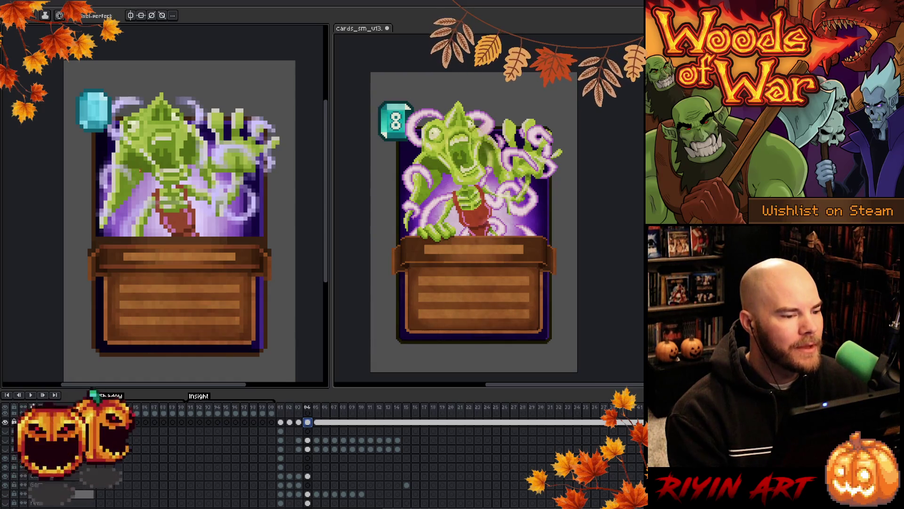
{"action": "left_click", "coordinate": [318, 409]}
{"action": "scroll", "coordinate": [302, 471], "scroll_direction": "down", "scroll_amount": 1}
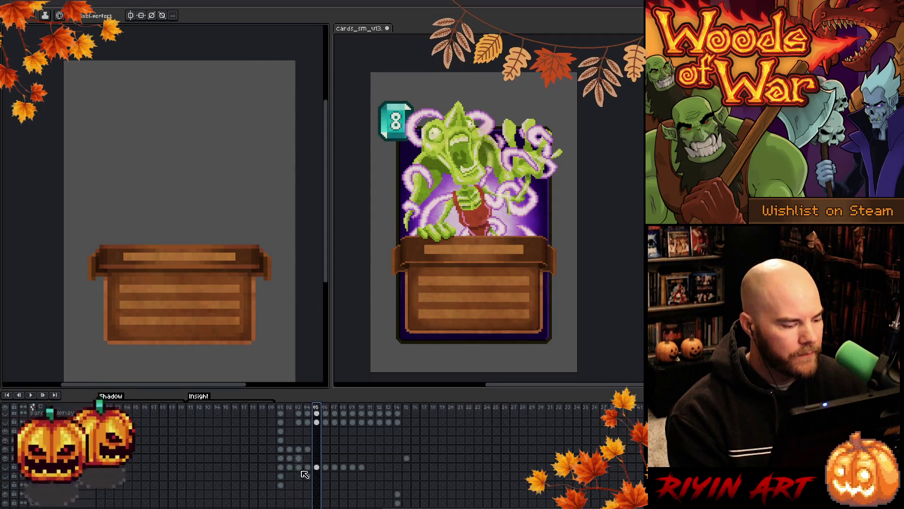
{"action": "scroll", "coordinate": [12, 493], "scroll_direction": "up", "scroll_amount": 1}
{"action": "left_click", "coordinate": [9, 493]}
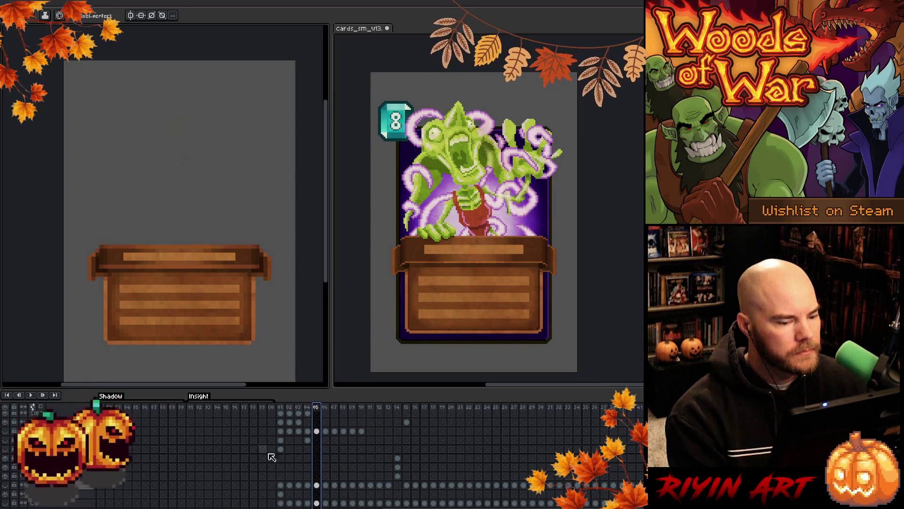
{"action": "left_click", "coordinate": [309, 405]}
{"action": "scroll", "coordinate": [202, 203], "scroll_direction": "up", "scroll_amount": 2}
{"action": "scroll", "coordinate": [202, 203], "scroll_direction": "down", "scroll_amount": 2}
{"action": "left_click_drag", "start_coordinate": [202, 203], "coordinate": [191, 212]}
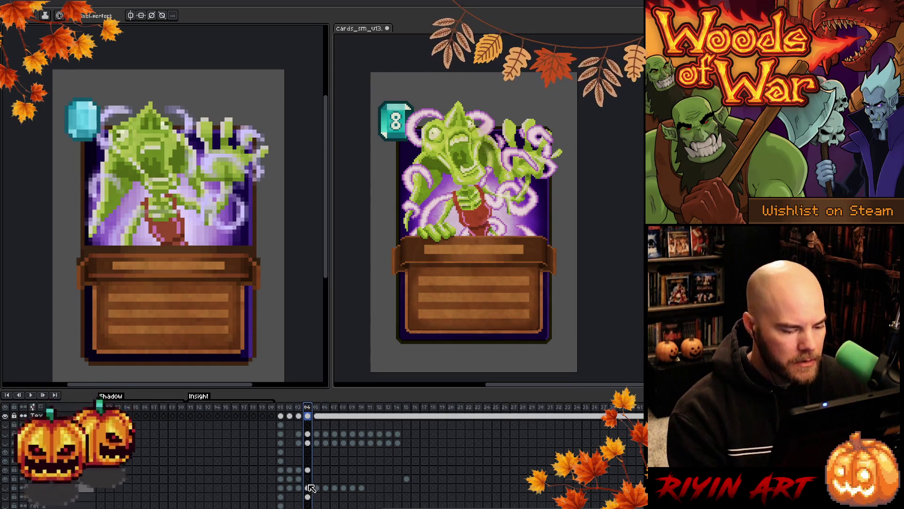
{"action": "left_click", "coordinate": [299, 443]}
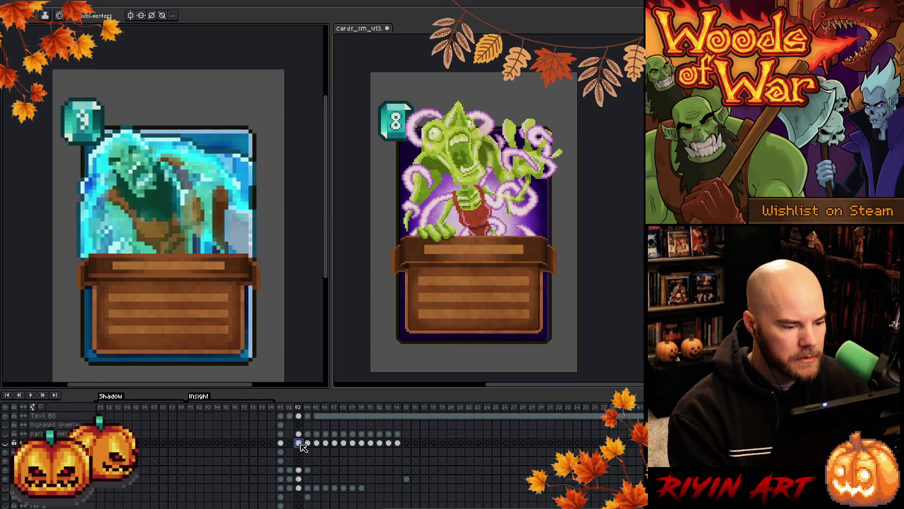
Select the monster card's frame 04 cel and open Replace Color with the #3c2210 outline as From.
{"action": "key", "text": "i"}
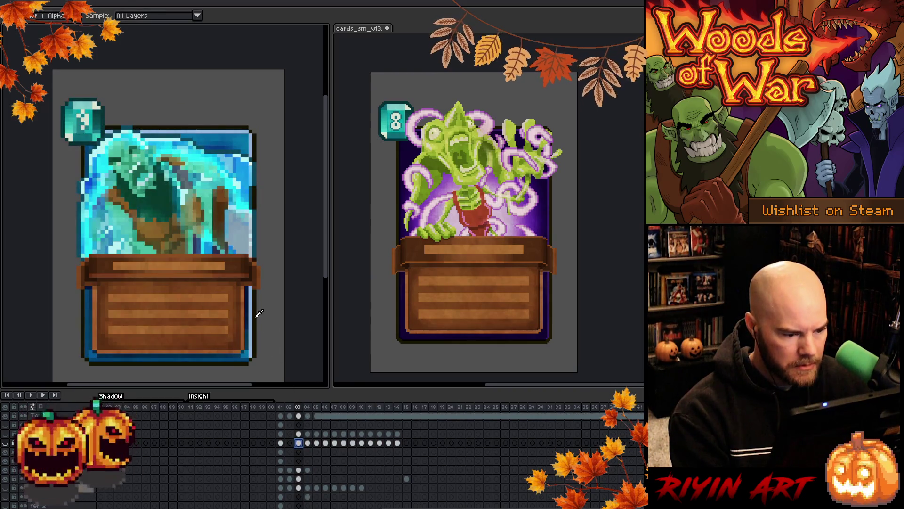
{"action": "left_click", "coordinate": [309, 442]}
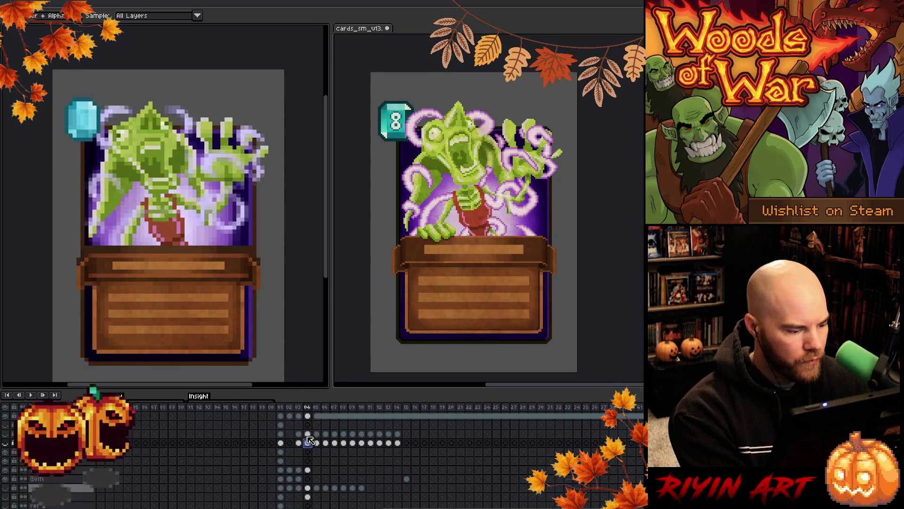
{"action": "scroll", "coordinate": [310, 485], "scroll_direction": "up", "scroll_amount": 1}
{"action": "left_click", "coordinate": [308, 488]}
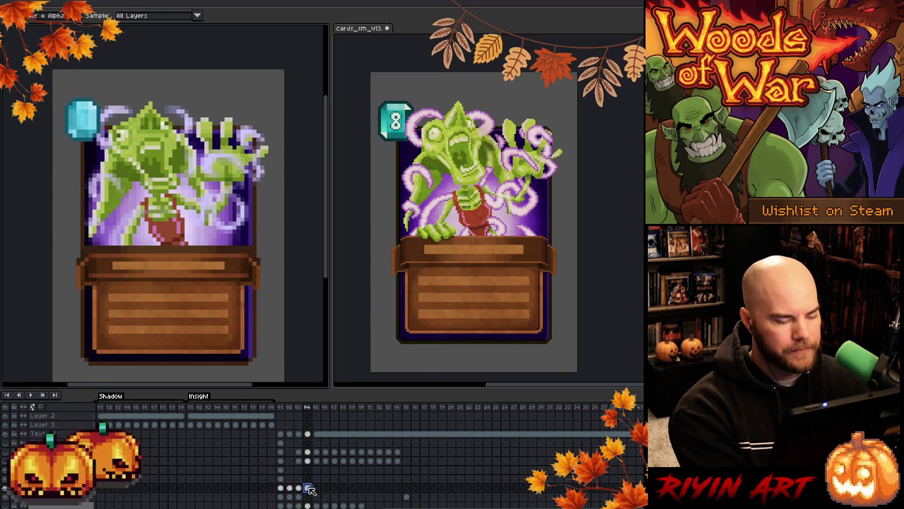
{"action": "key", "text": "shift+r"}
{"action": "left_click", "coordinate": [257, 224]}
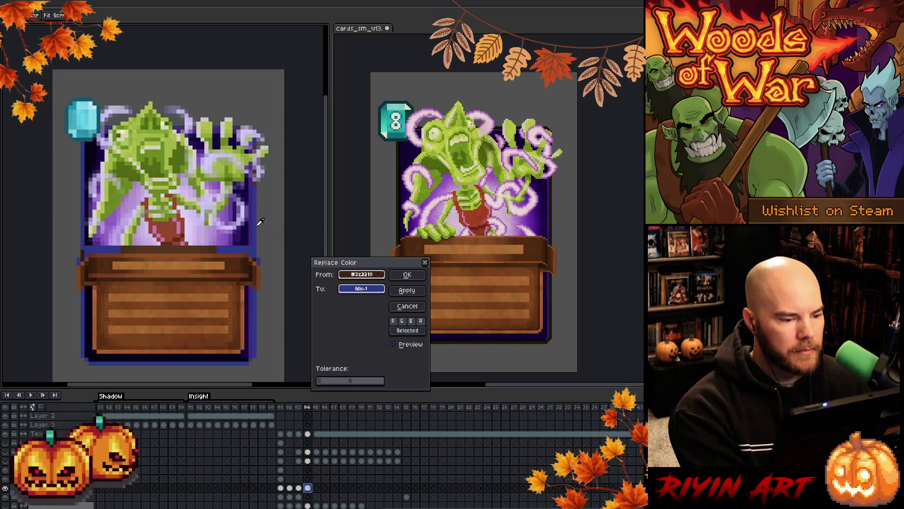
Replace the dark brown #3c2210 outline with near-black #141201, tweaking the tolerance before applying.
{"action": "left_click", "coordinate": [362, 289]}
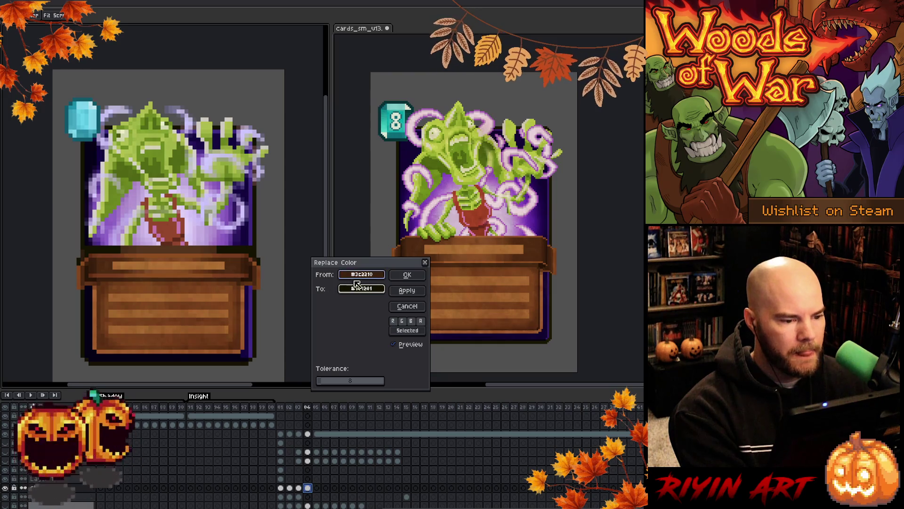
{"action": "mouse_move", "coordinate": [328, 384]}
{"action": "left_mouse_down"}
{"action": "mouse_move", "coordinate": [318, 383]}
{"action": "mouse_move", "coordinate": [327, 381]}
{"action": "left_mouse_up"}
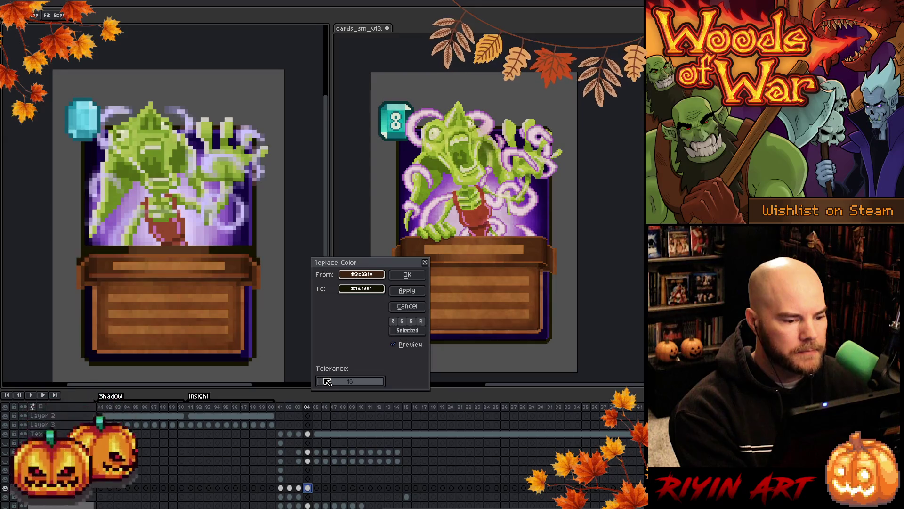
{"action": "left_click", "coordinate": [407, 275]}
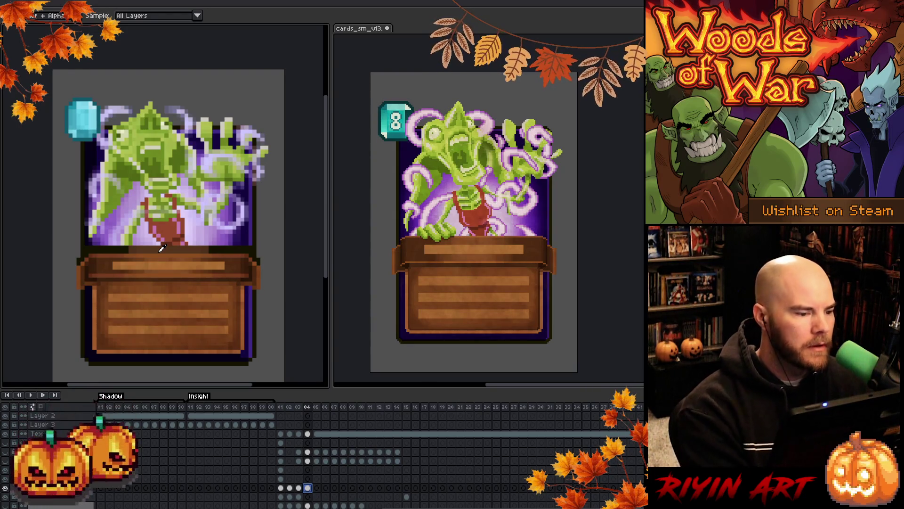
Try the move, eyedropper, pencil and eraser tools on the lower card art.
{"action": "key", "text": "ctrl"}
{"action": "key", "text": "ctrl"}
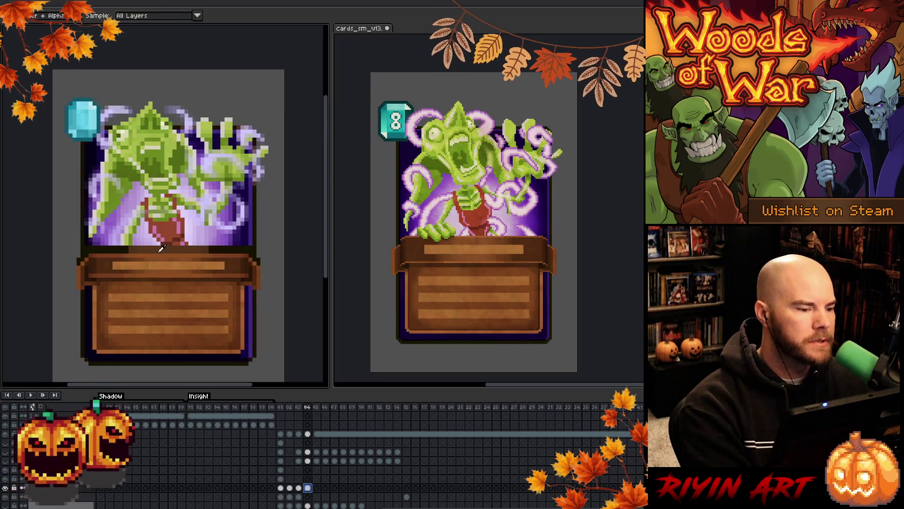
{"action": "key", "text": "alt"}
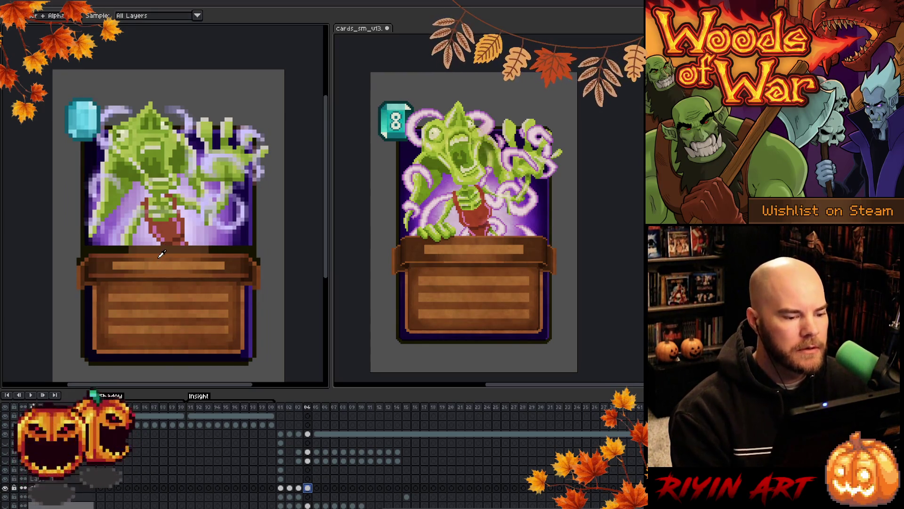
{"action": "key", "text": "b"}
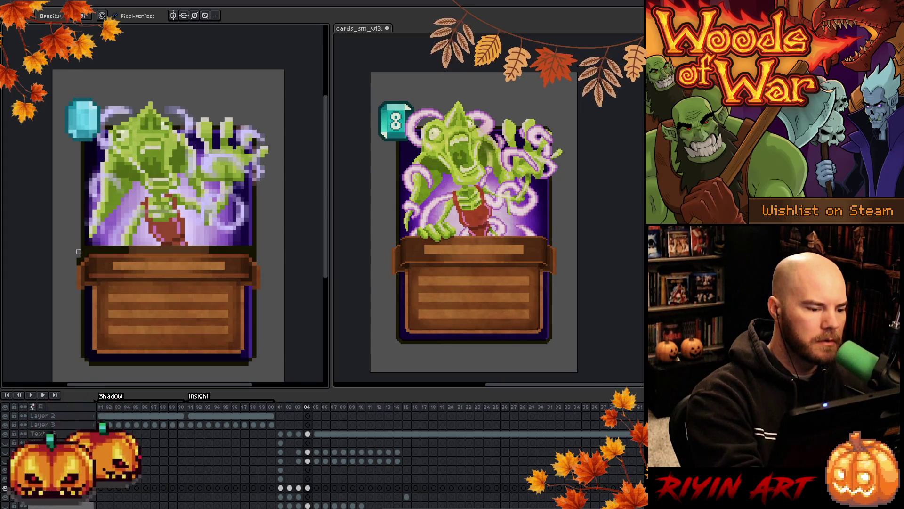
{"action": "key", "text": "e"}
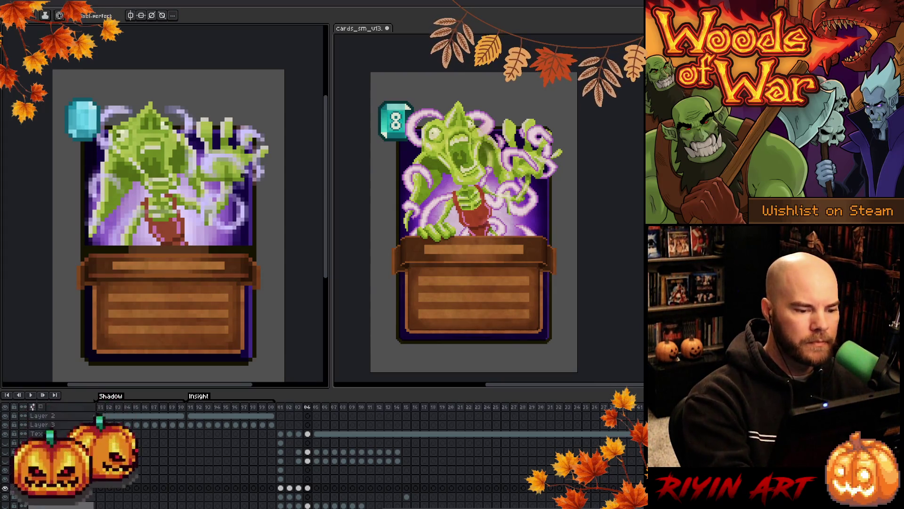
{"action": "key", "text": "i"}
{"action": "key", "text": "b"}
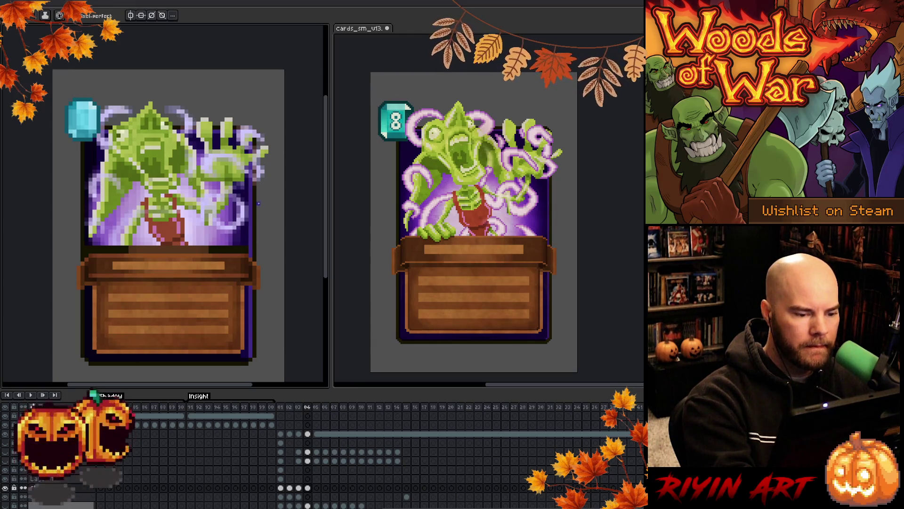
Repeatedly sample existing colours and redraw pixels near the bottom of the monster artwork.
{"action": "key", "text": "i"}
{"action": "key", "text": "b"}
{"action": "key", "text": "i"}
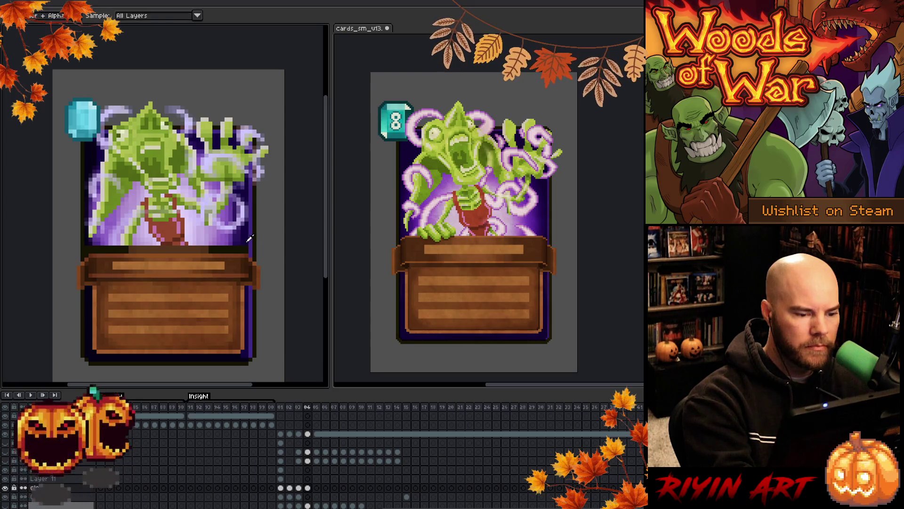
{"action": "key", "text": "b"}
{"action": "key", "text": "i"}
{"action": "key", "text": "b"}
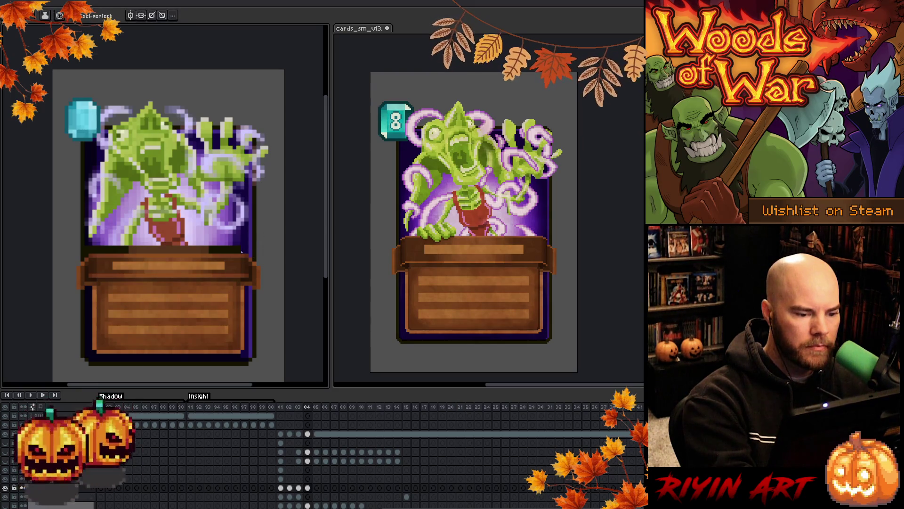
{"action": "key", "text": "i"}
{"action": "key", "text": "b"}
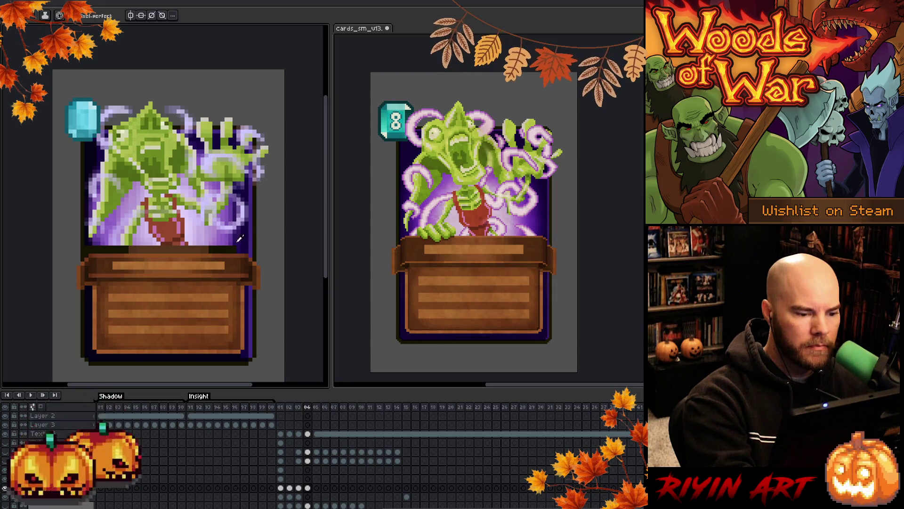
{"action": "key", "text": "i"}
{"action": "key", "text": "b"}
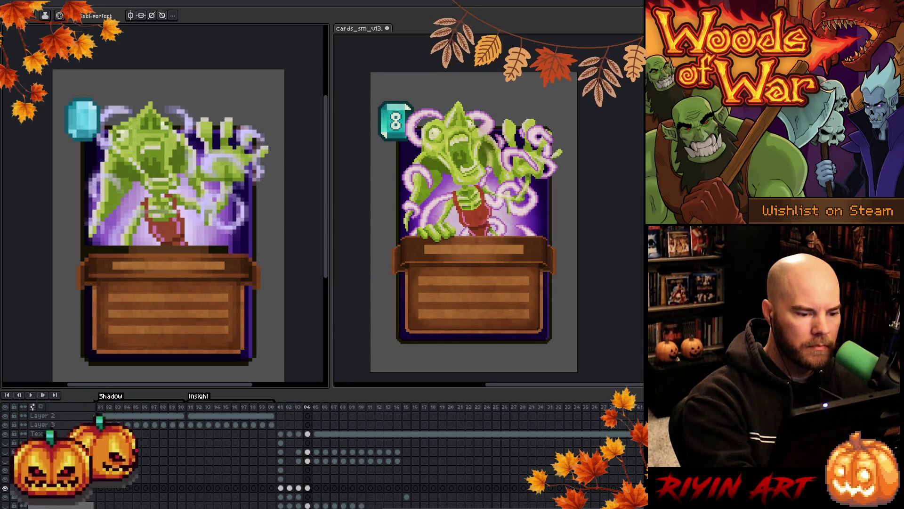
{"action": "key", "text": "i"}
{"action": "key", "text": "b"}
{"action": "key", "text": "i"}
{"action": "key", "text": "b"}
{"action": "key", "text": "i"}
{"action": "key", "text": "b"}
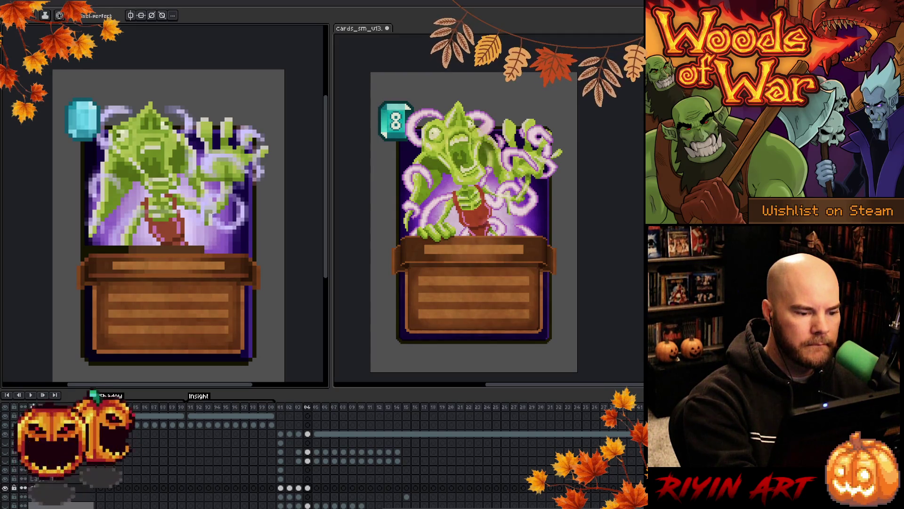
{"action": "key", "text": "i"}
{"action": "key", "text": "b"}
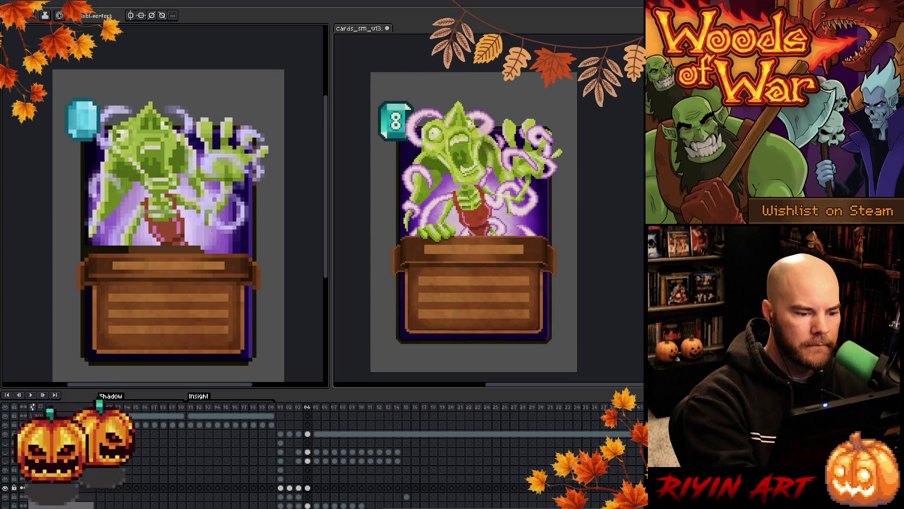
{"action": "key", "text": "i"}
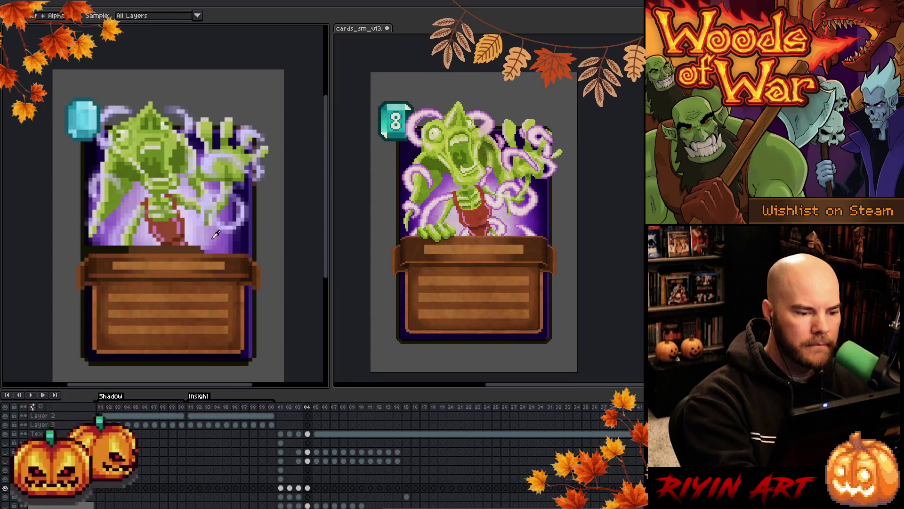
{"action": "key", "text": "b"}
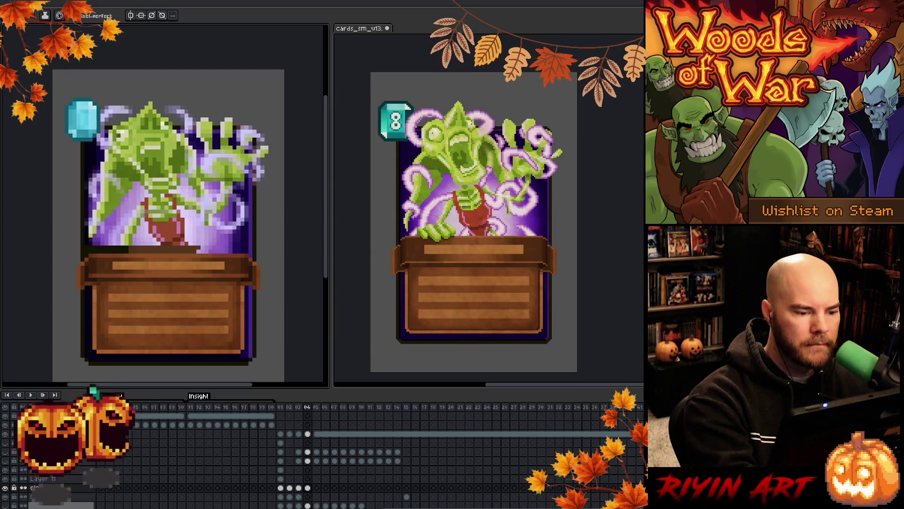
{"action": "key", "text": "i"}
{"action": "key", "text": "b"}
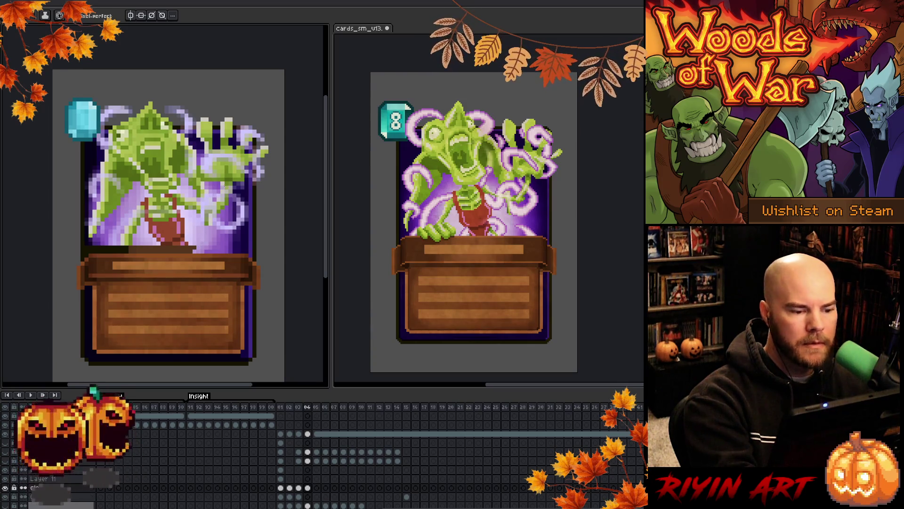
{"action": "left_click_drag", "start_coordinate": [246, 278], "coordinate": [290, 300]}
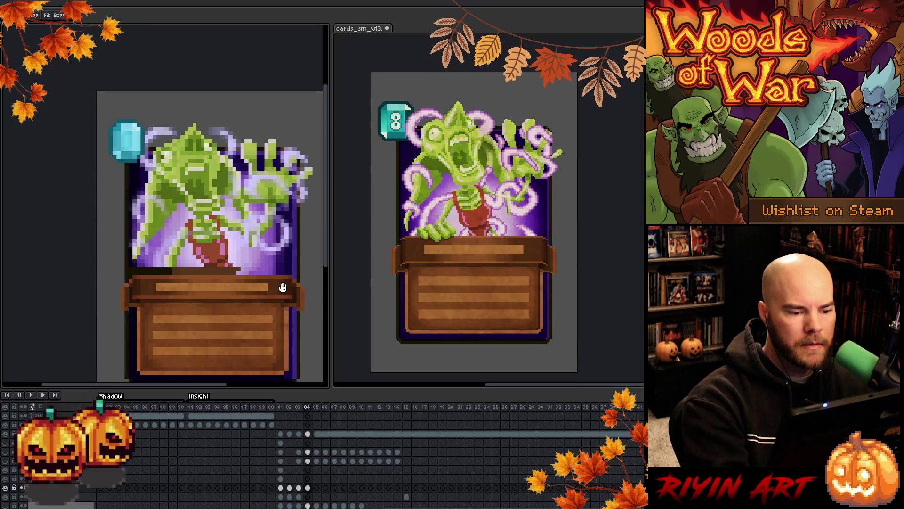
{"action": "key", "text": "i"}
{"action": "key", "text": "b"}
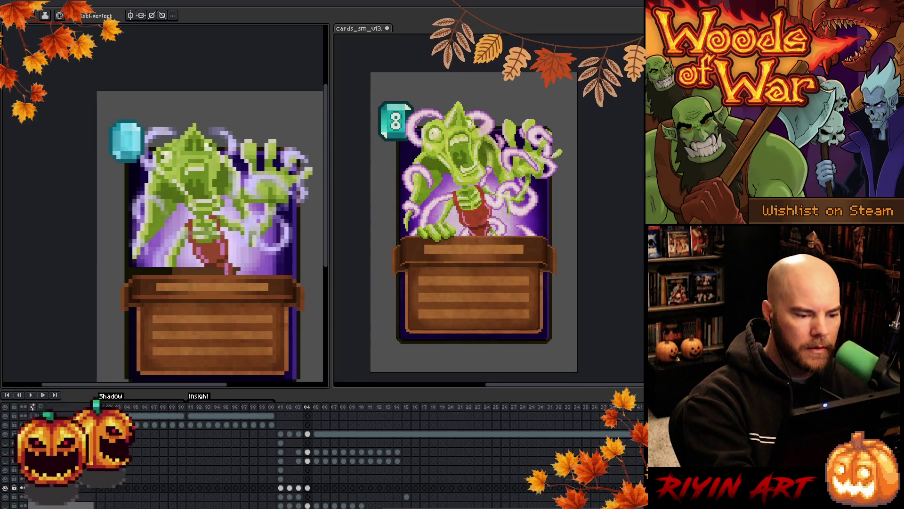
{"action": "key", "text": "alt"}
{"action": "left_click", "coordinate": [217, 263], "text": "alt"}
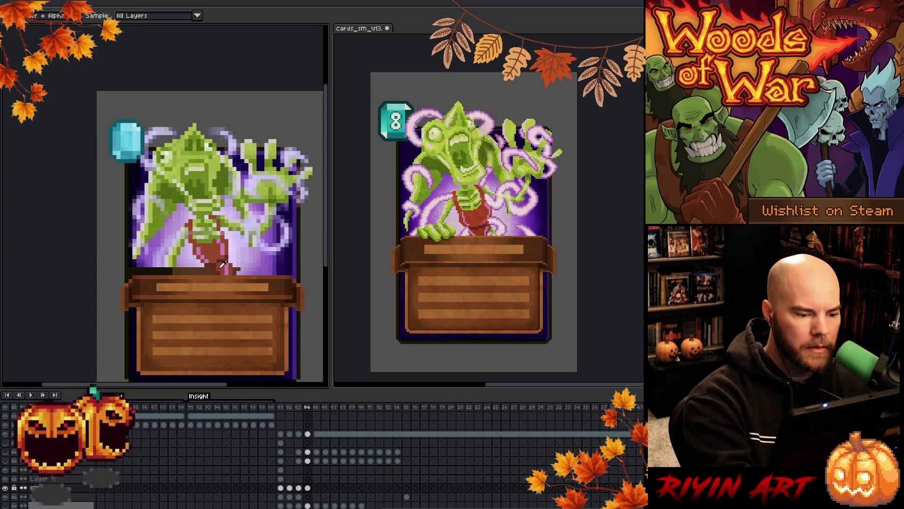
{"action": "left_click", "coordinate": [206, 268], "text": "alt"}
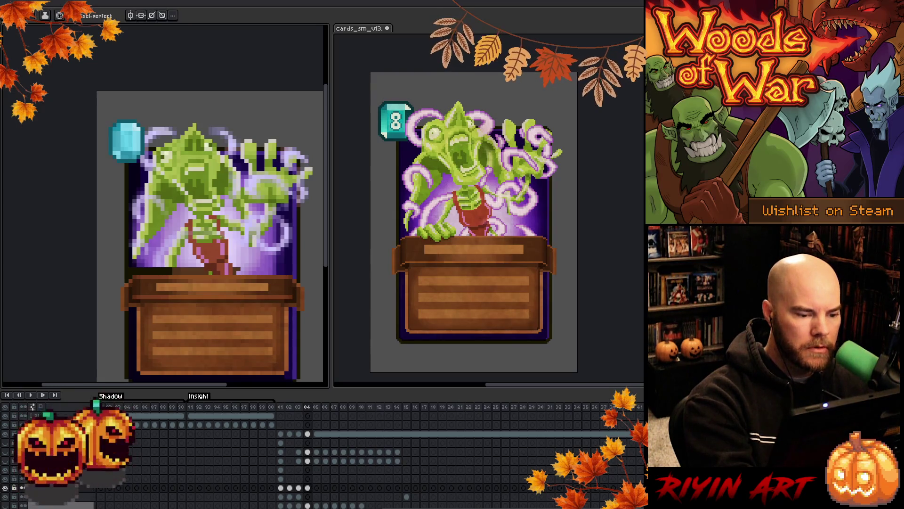
{"action": "key", "text": "e"}
{"action": "mouse_move", "coordinate": [130, 132]}
{"action": "left_mouse_down"}
{"action": "mouse_move", "coordinate": [119, 164]}
{"action": "mouse_move", "coordinate": [114, 156]}
{"action": "left_mouse_up"}
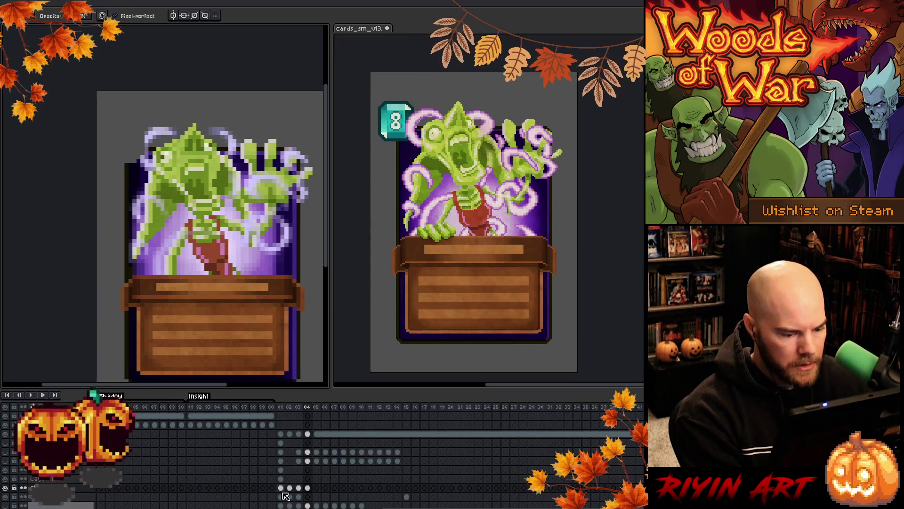
{"action": "left_click", "coordinate": [299, 498]}
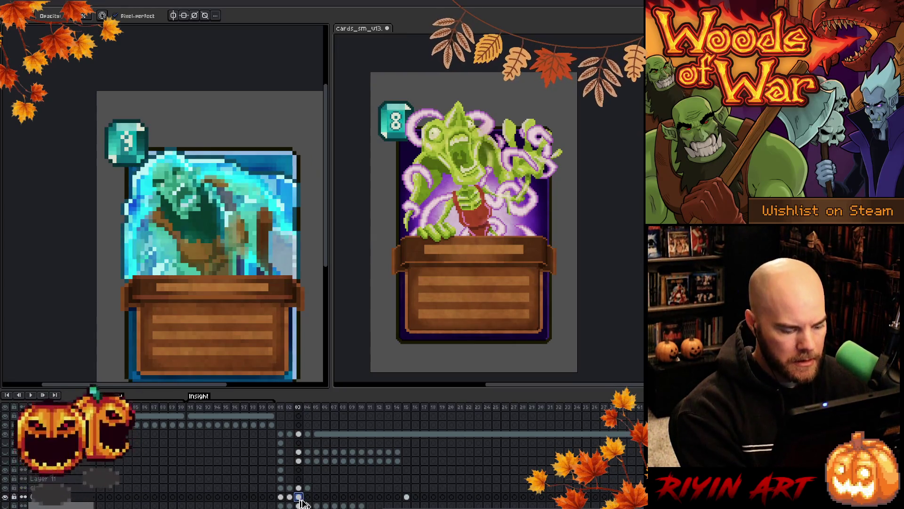
{"action": "left_click", "coordinate": [310, 498]}
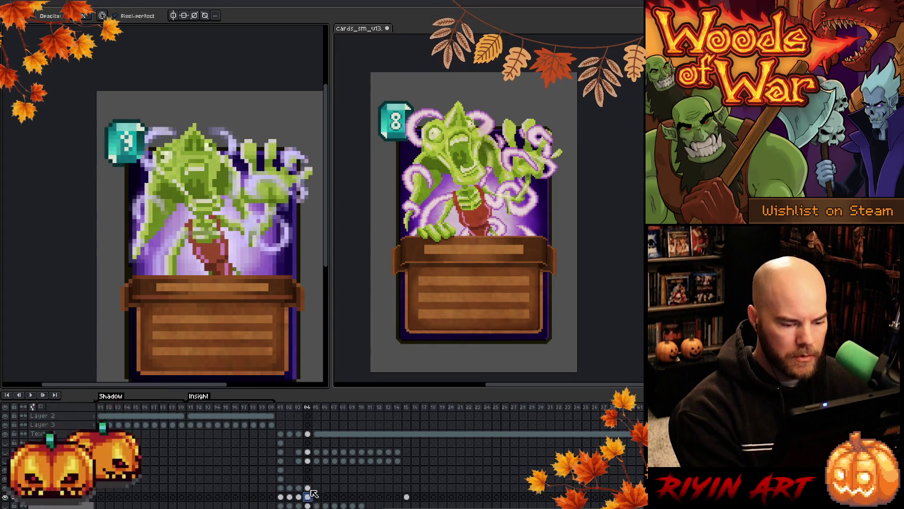
{"action": "left_click", "coordinate": [309, 488]}
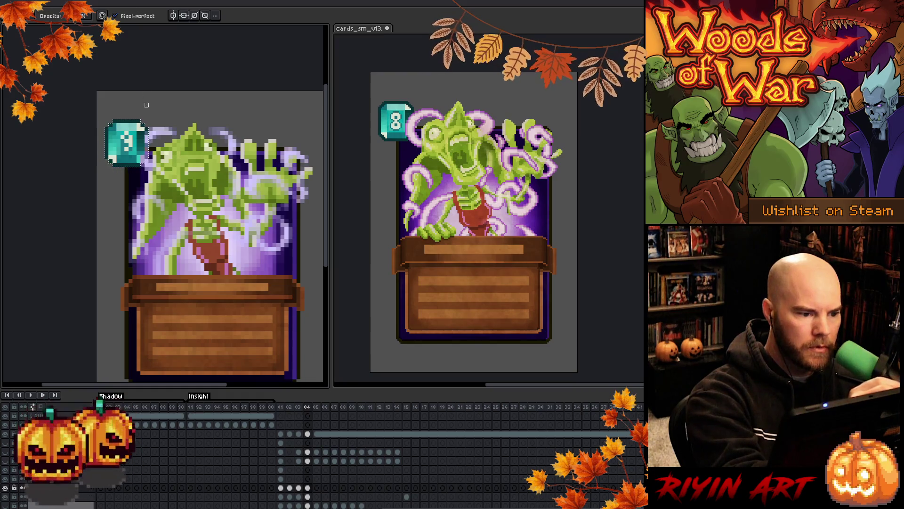
{"action": "key", "text": "v"}
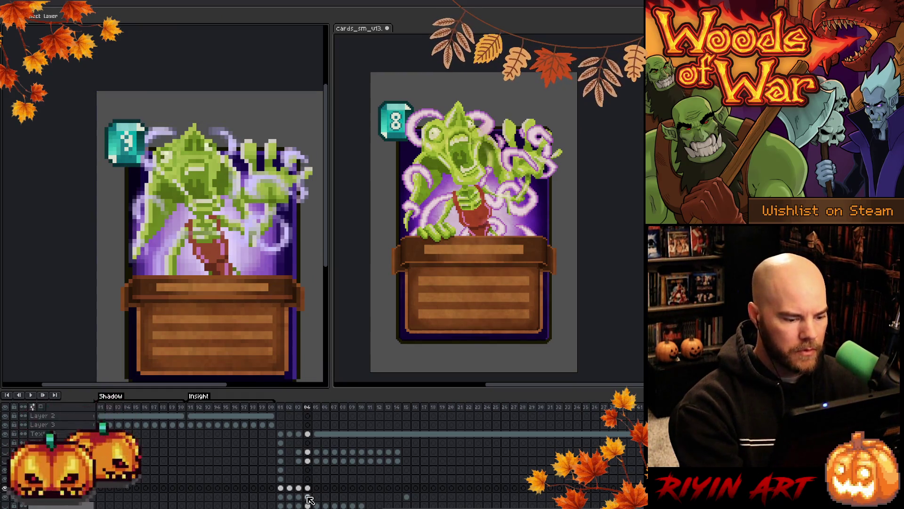
{"action": "left_click", "coordinate": [308, 497]}
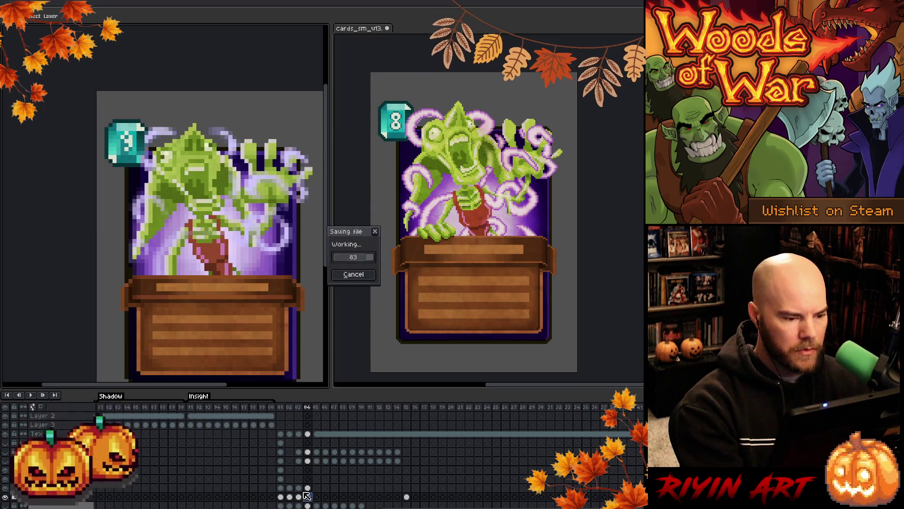
Swap between pencil and eyedropper, save the file, and show the textured background behind the card.
{"action": "key", "text": "b"}
{"action": "key", "text": "i"}
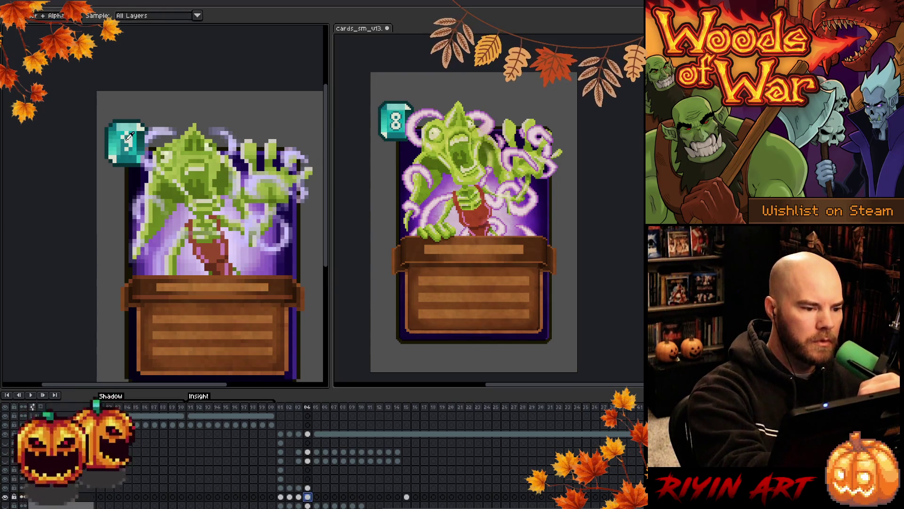
{"action": "key", "text": "b"}
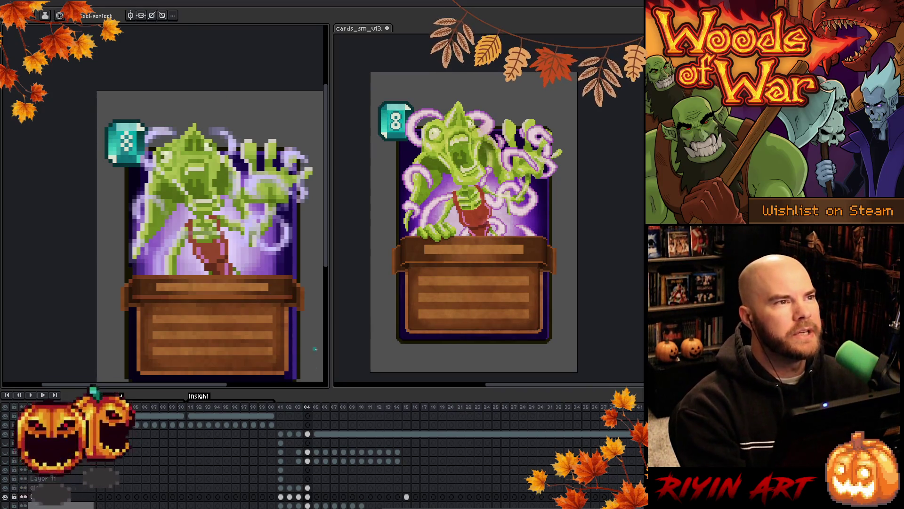
{"action": "key", "text": "ctrl"}
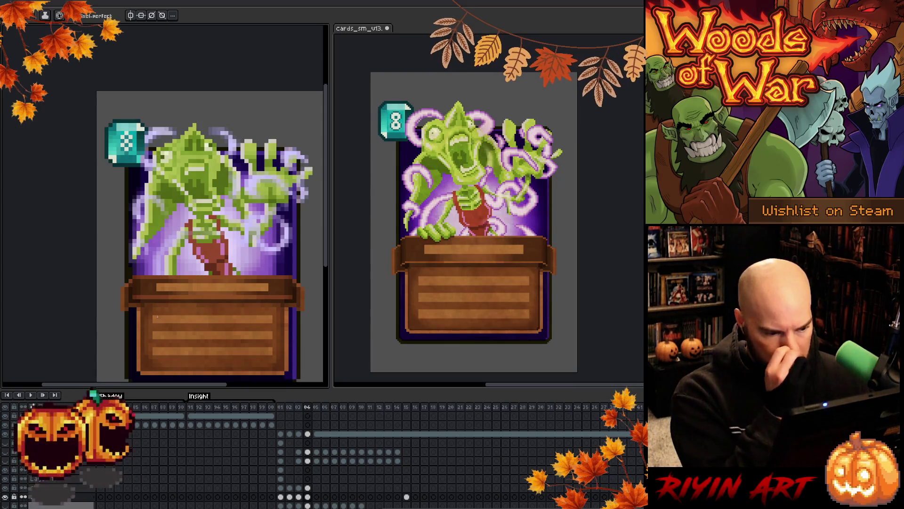
{"action": "left_click", "coordinate": [11, 463]}
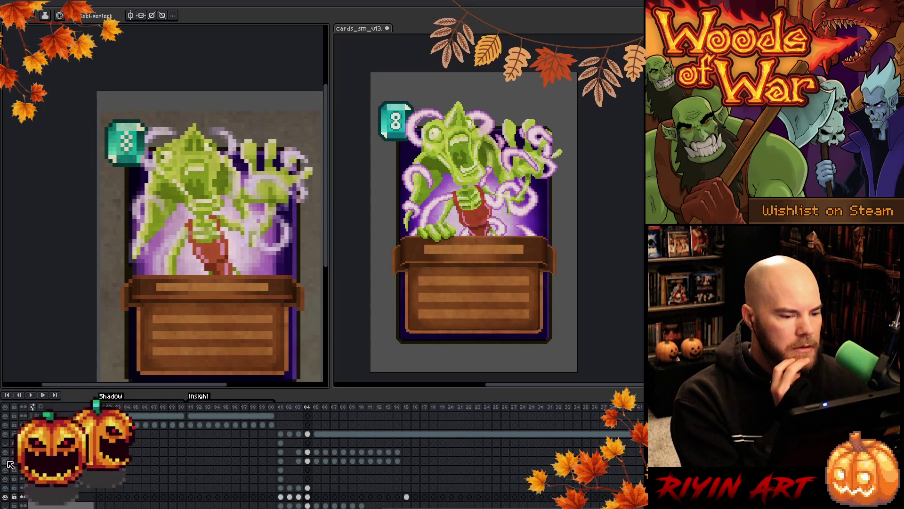
Toggle background layers to compare colours, then open an older .aseprite file from Open Recent.
{"action": "left_click", "coordinate": [5, 461]}
{"action": "left_click", "coordinate": [6, 452]}
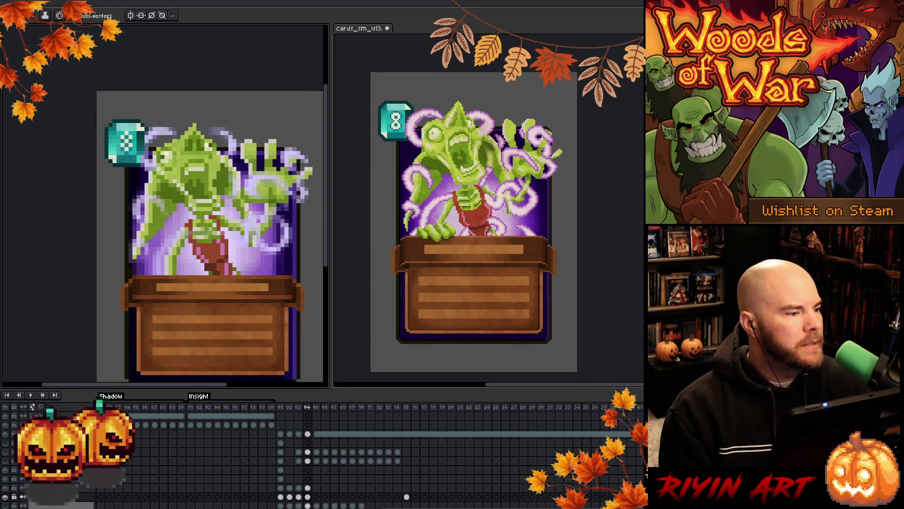
{"action": "mouse_move", "coordinate": [1, 19]}
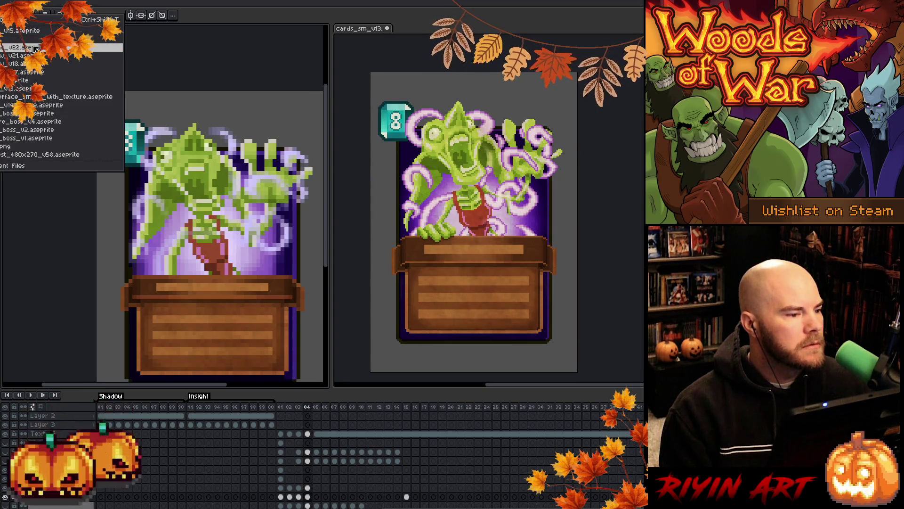
{"action": "left_click", "coordinate": [6, 33]}
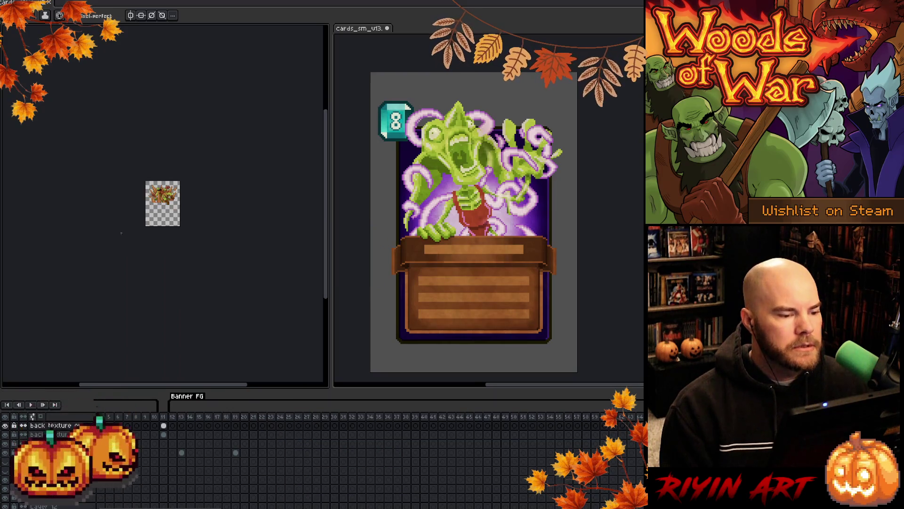
Step through the reference sprite's frames to the one showing the purple swirl.
{"action": "scroll", "coordinate": [121, 233], "scroll_direction": "up", "scroll_amount": 5}
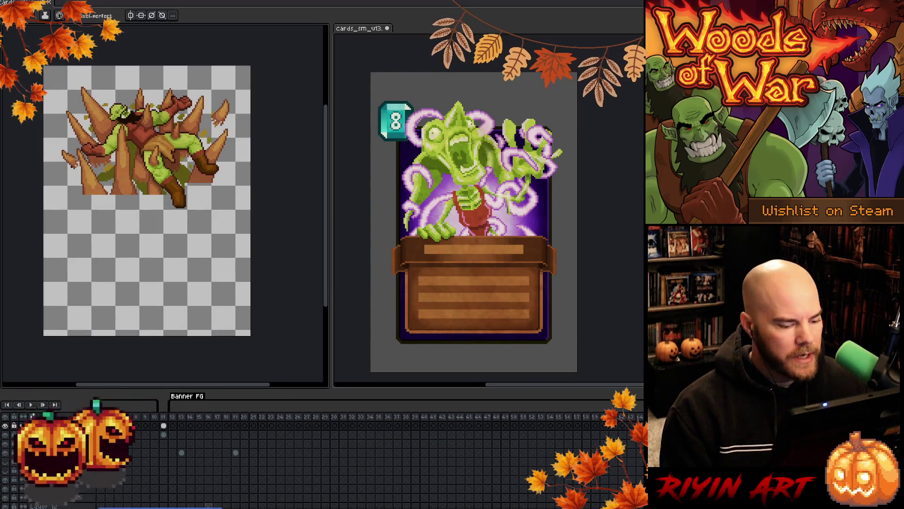
{"action": "scroll", "coordinate": [292, 451], "scroll_direction": "right", "scroll_amount": 10}
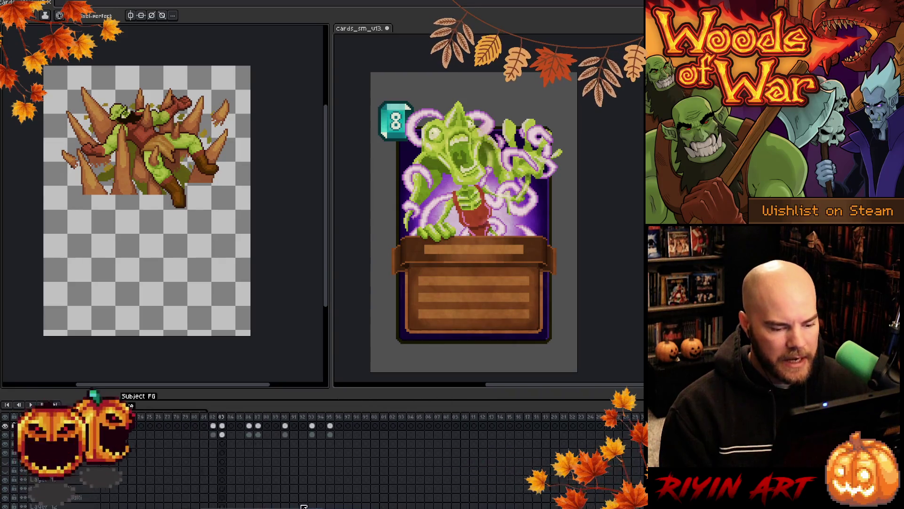
{"action": "left_click", "coordinate": [305, 422]}
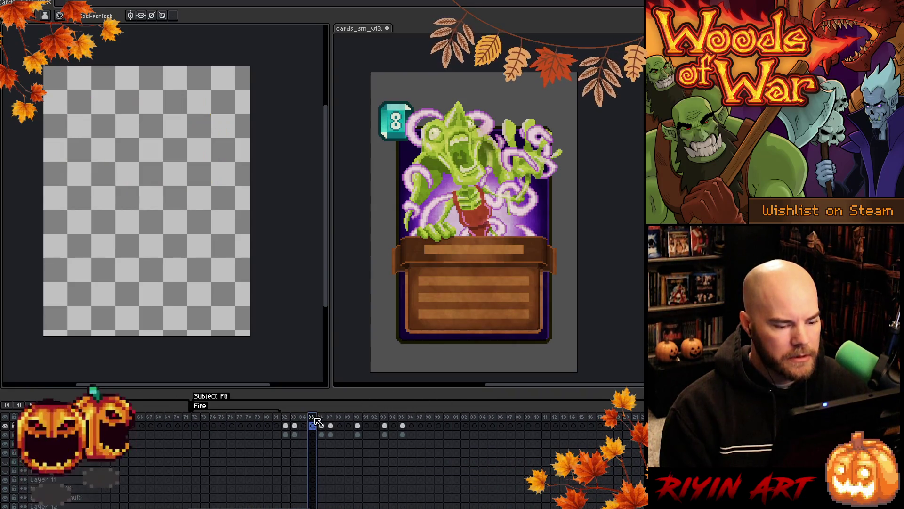
{"action": "left_click", "coordinate": [295, 420]}
{"action": "left_click", "coordinate": [312, 420]}
{"action": "left_click", "coordinate": [322, 420]}
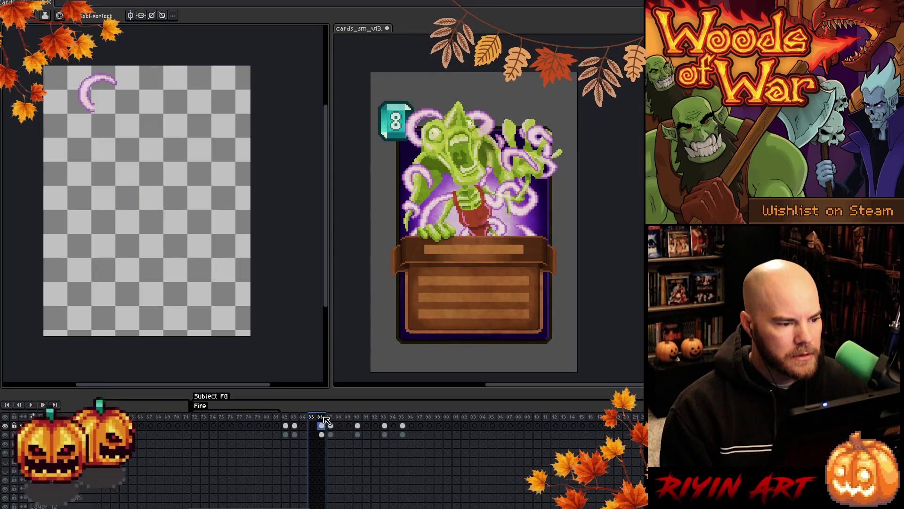
{"action": "scroll", "coordinate": [80, 76], "scroll_direction": "up", "scroll_amount": 3}
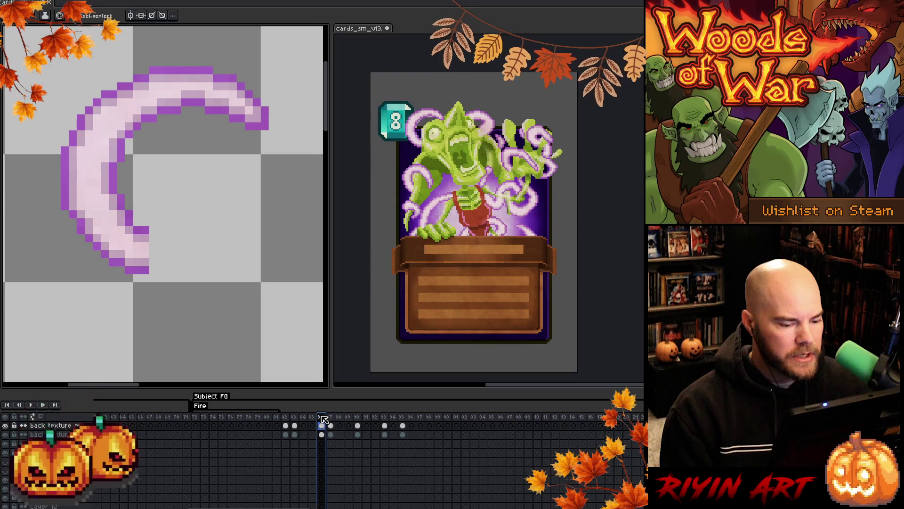
Copy the left part of the pale purple arc and return to the card document.
{"action": "left_click", "coordinate": [6, 433]}
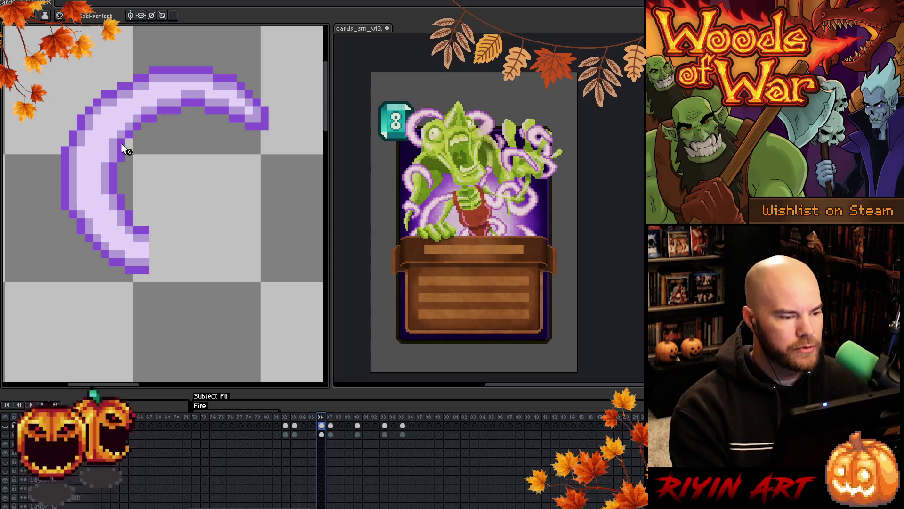
{"action": "key", "text": "m"}
{"action": "left_click_drag", "start_coordinate": [38, 84], "coordinate": [178, 250]}
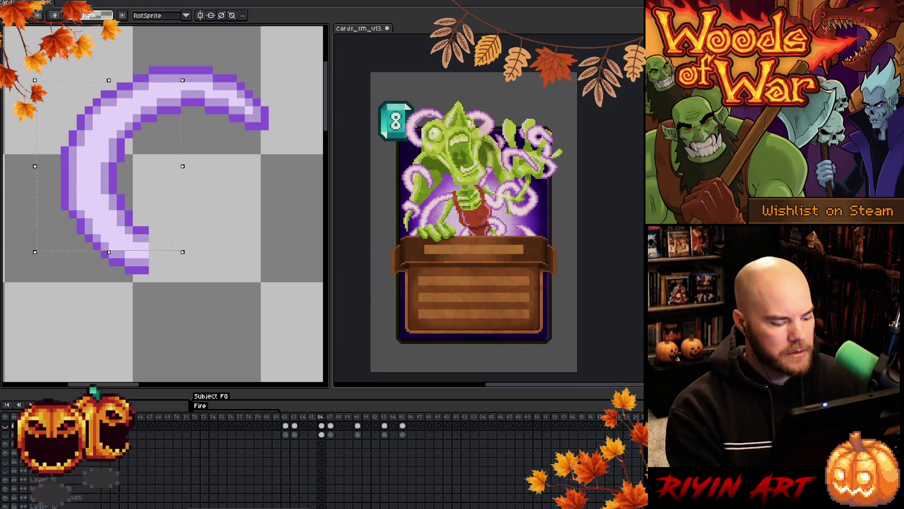
{"action": "left_click", "coordinate": [6, 425]}
{"action": "key", "text": "ctrl+d"}
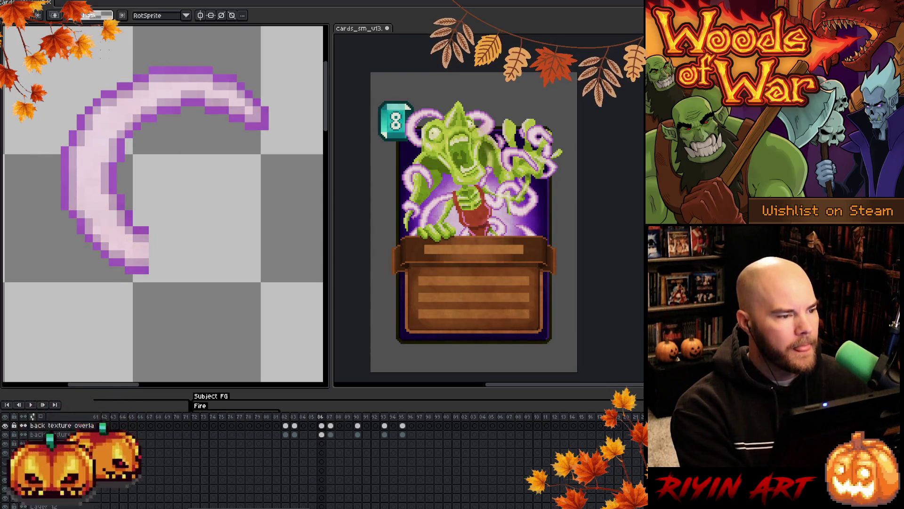
{"action": "left_click", "coordinate": [54, 5]}
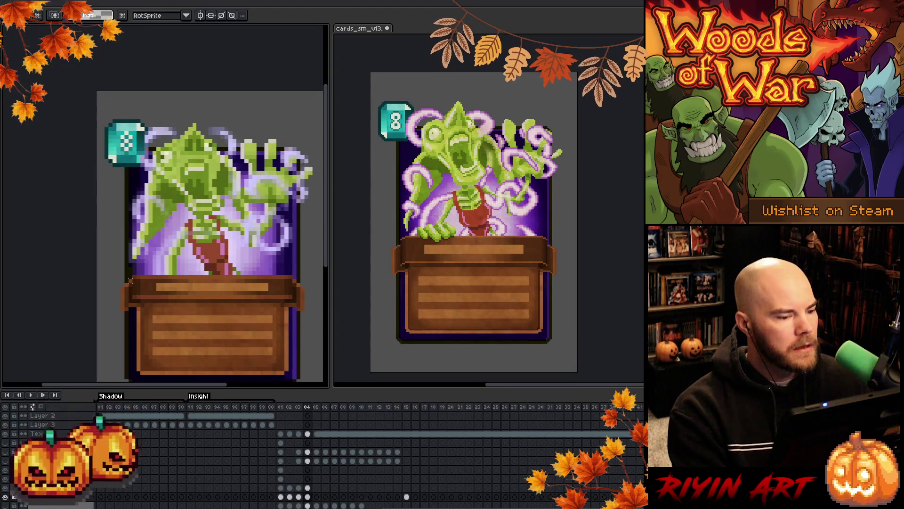
Paste the tendril swirl onto the chosen layer and move it to the card's top-right corner.
{"action": "scroll", "coordinate": [309, 484], "scroll_direction": "down", "scroll_amount": 2}
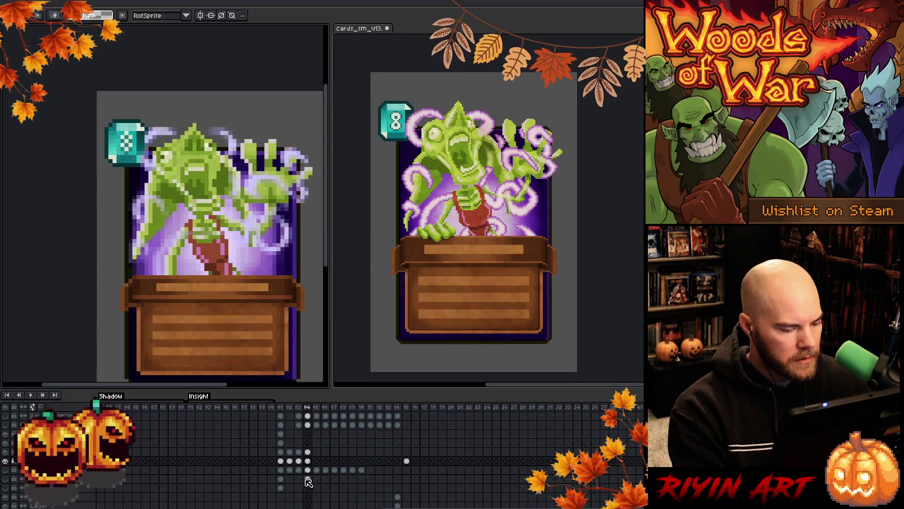
{"action": "key", "text": "Down"}
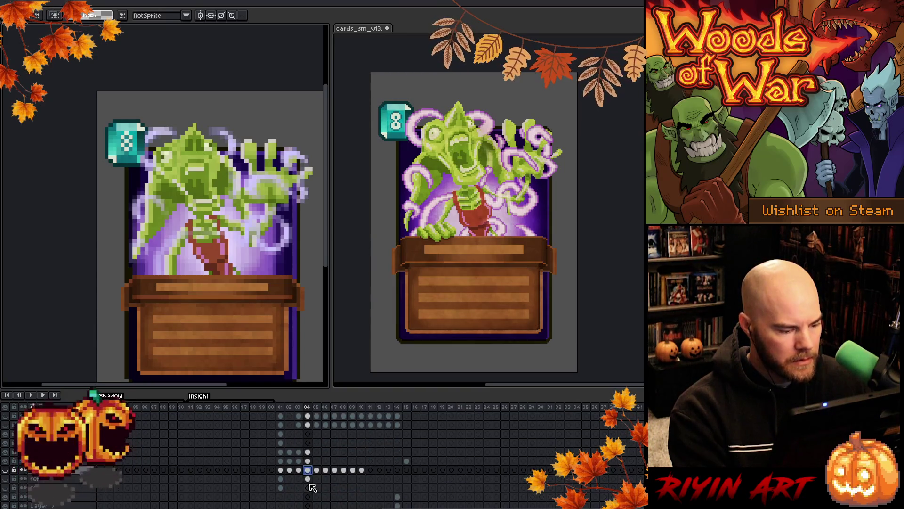
{"action": "left_click", "coordinate": [309, 487]}
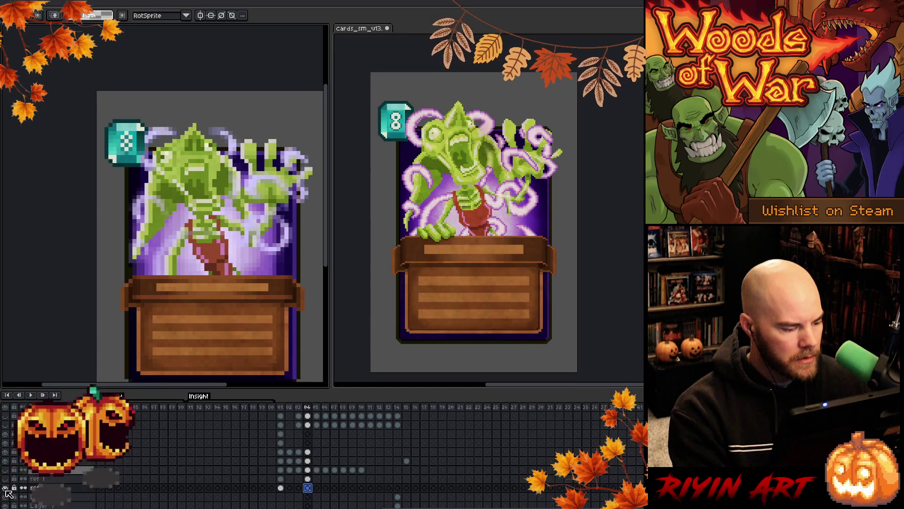
{"action": "key", "text": "ctrl+v"}
{"action": "mouse_move", "coordinate": [223, 198]}
{"action": "left_mouse_down"}
{"action": "mouse_move", "coordinate": [261, 177]}
{"action": "mouse_move", "coordinate": [181, 135]}
{"action": "left_mouse_up"}
{"action": "mouse_move", "coordinate": [178, 81]}
{"action": "left_mouse_down"}
{"action": "mouse_move", "coordinate": [198, 85]}
{"action": "mouse_move", "coordinate": [223, 71]}
{"action": "left_mouse_up"}
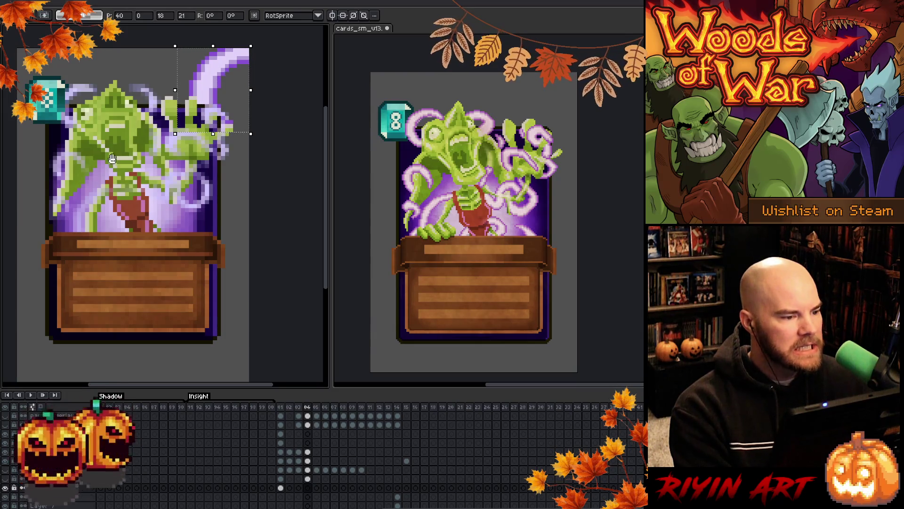
{"action": "left_click_drag", "start_coordinate": [224, 72], "coordinate": [233, 87]}
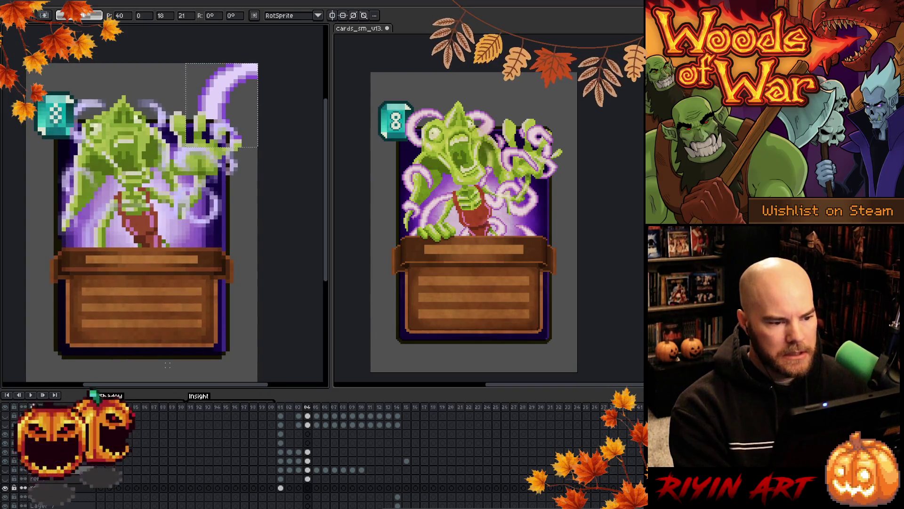
{"action": "key", "text": "ctrl+d"}
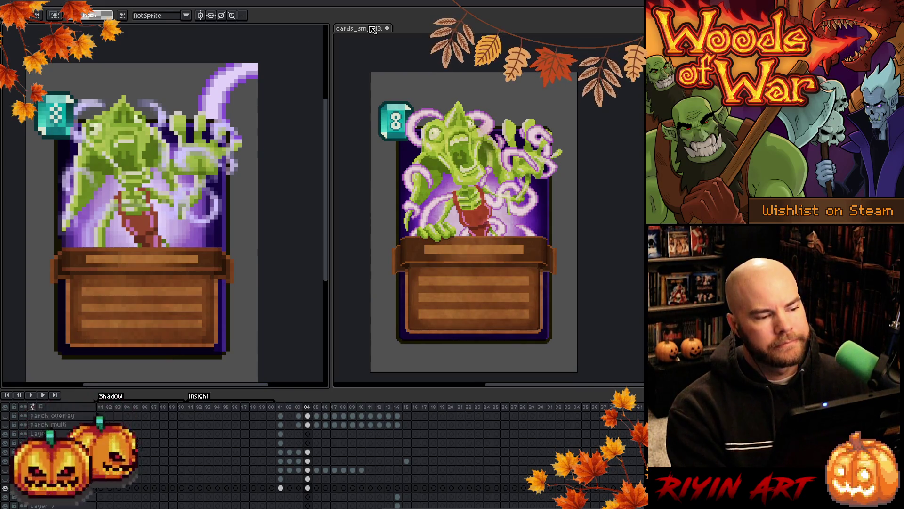
Show the layer with swirls around the head and select a lower layer's frame 04 cel.
{"action": "scroll", "coordinate": [297, 479], "scroll_direction": "down", "scroll_amount": 2}
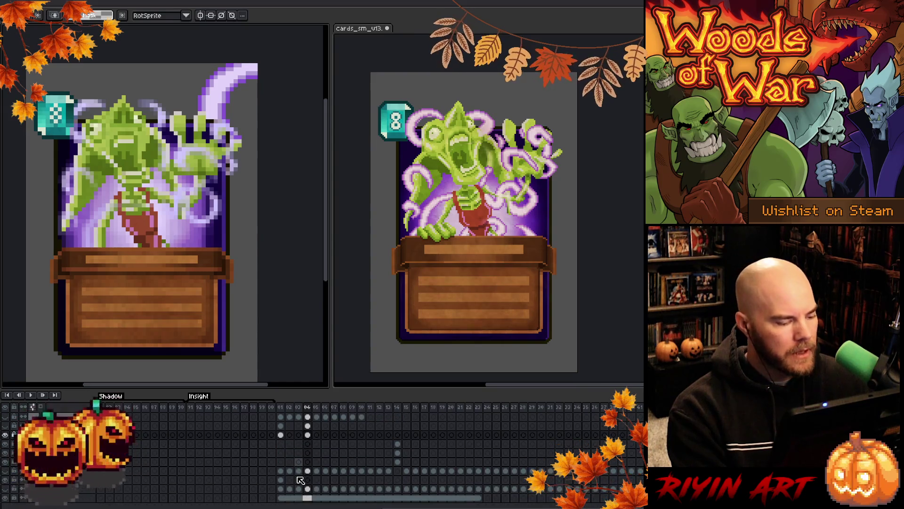
{"action": "left_click", "coordinate": [6, 473]}
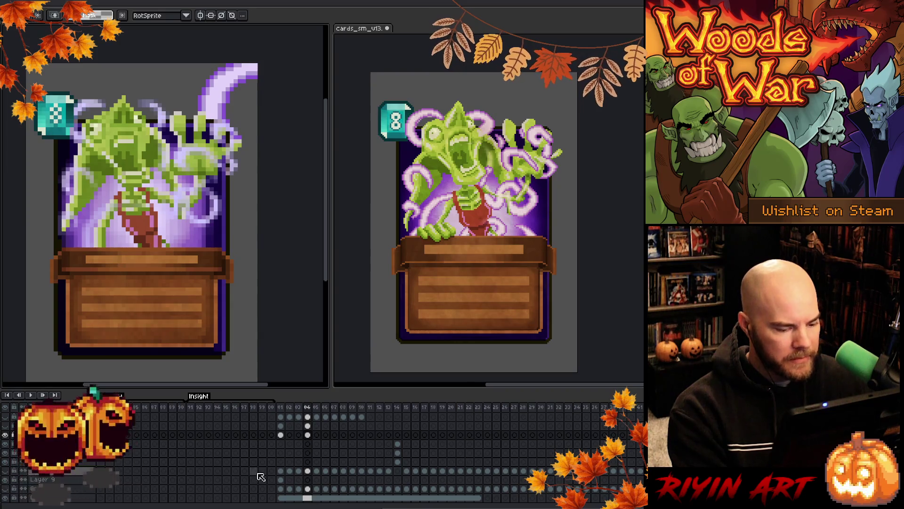
{"action": "left_click", "coordinate": [309, 471]}
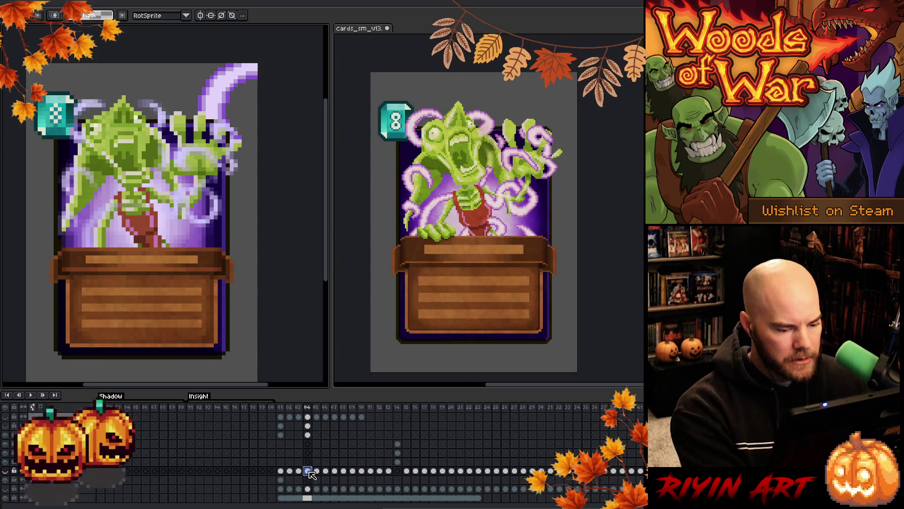
{"action": "scroll", "coordinate": [311, 473], "scroll_direction": "up", "scroll_amount": 3}
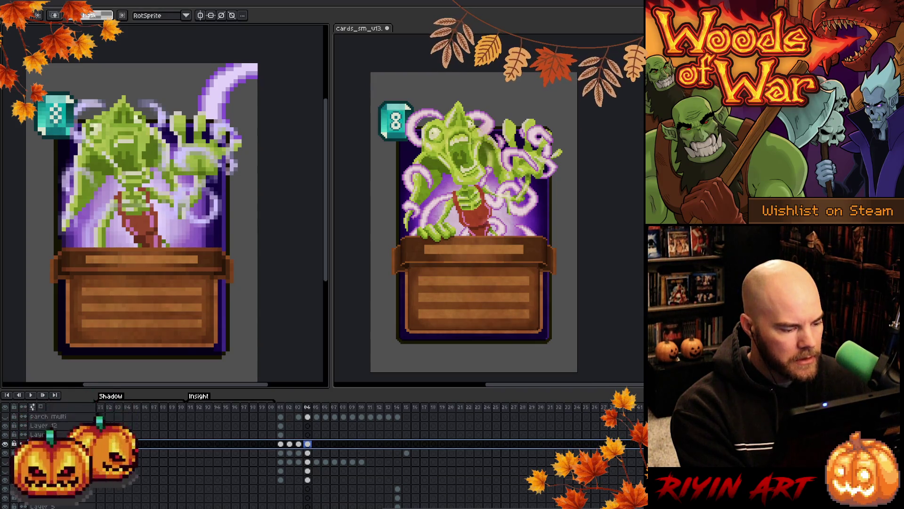
Open and close a layer's properties, deleting that layer and undoing the deletion.
{"action": "left_click", "coordinate": [308, 434]}
{"action": "key", "text": "shift+p"}
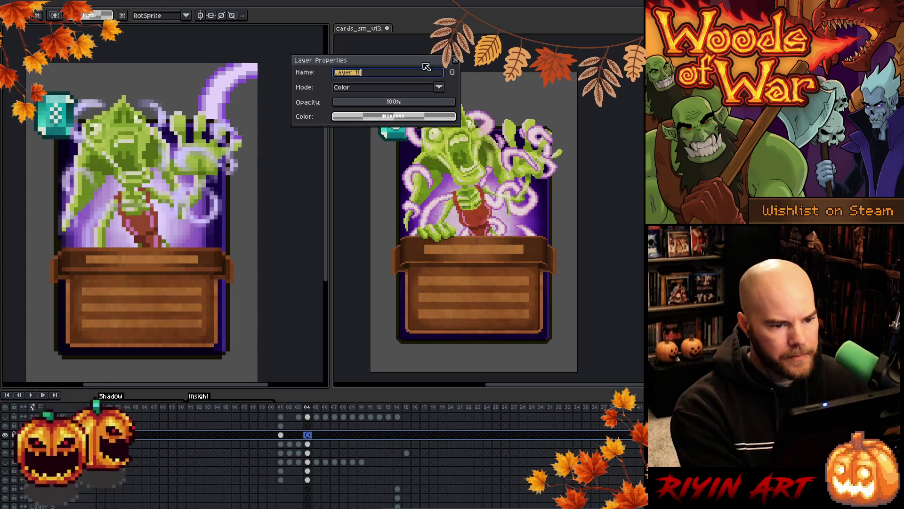
{"action": "left_click", "coordinate": [455, 61]}
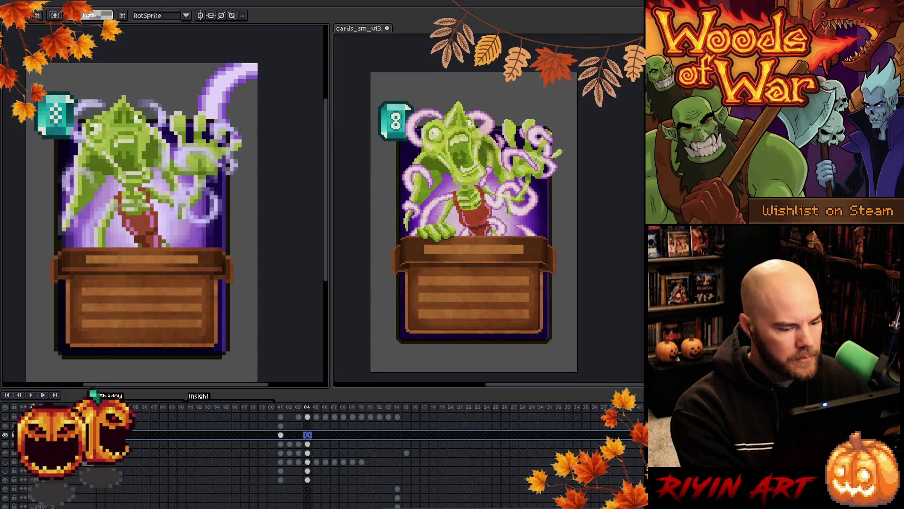
{"action": "key", "text": "Delete"}
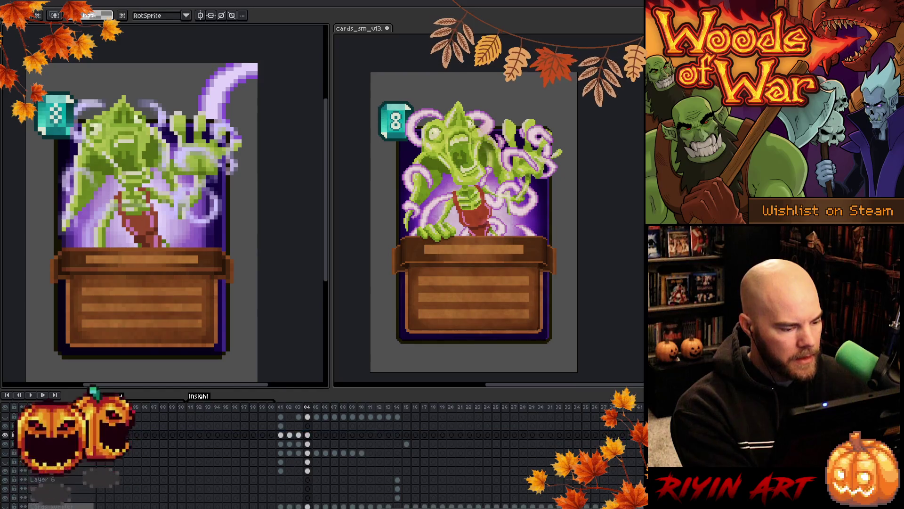
{"action": "key", "text": "ctrl+z"}
{"action": "key", "text": "shift+p"}
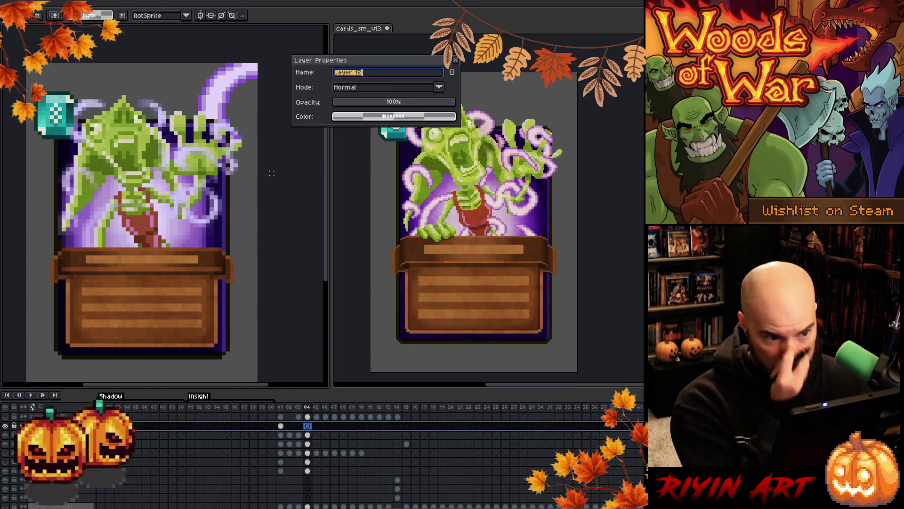
{"action": "left_click", "coordinate": [455, 62]}
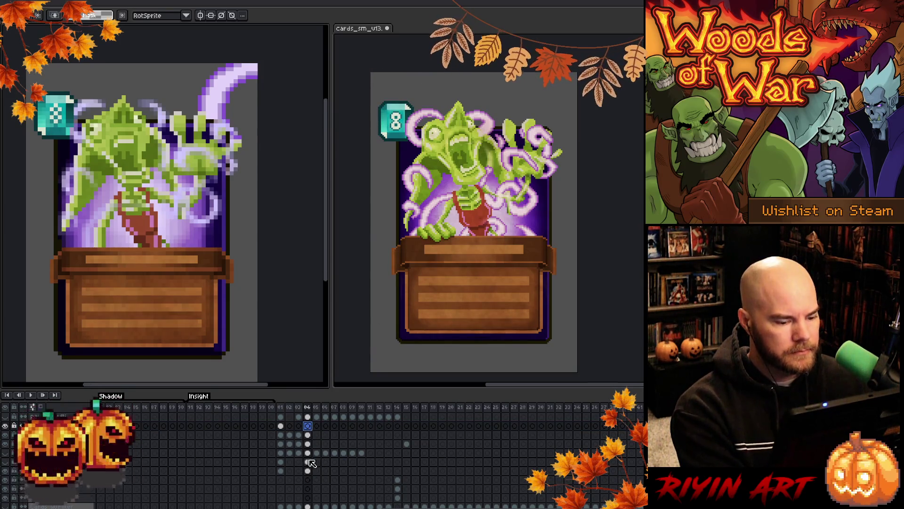
Select frame 04 on Layer 9 and on the ghost monster layer to show the tendril artwork.
{"action": "scroll", "coordinate": [311, 489], "scroll_direction": "down", "scroll_amount": 2}
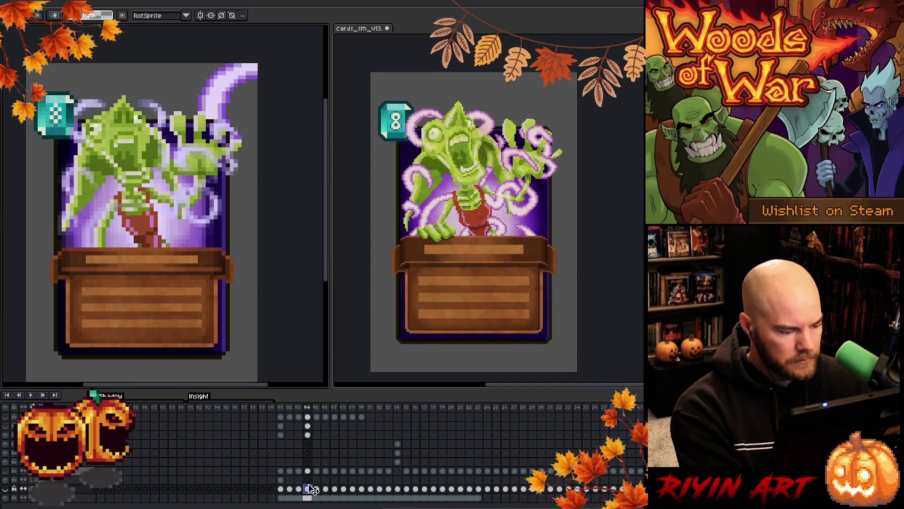
{"action": "left_click", "coordinate": [310, 471]}
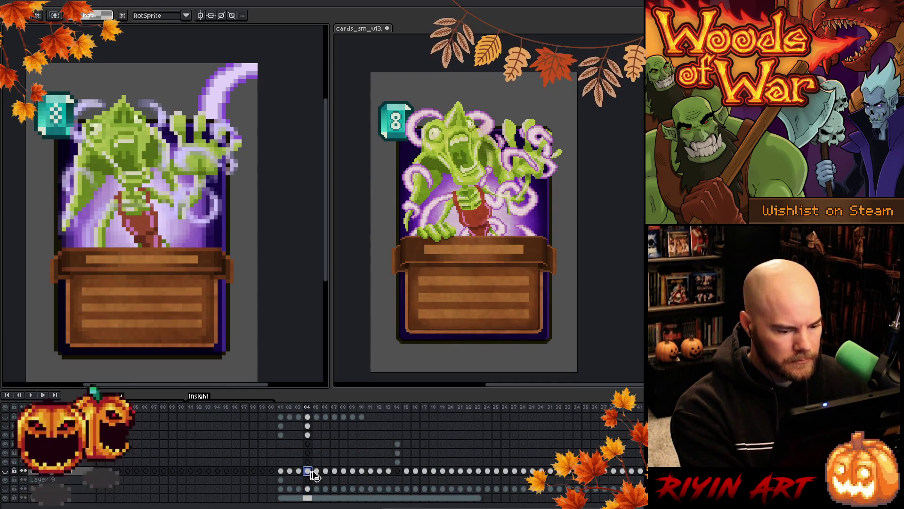
{"action": "scroll", "coordinate": [311, 474], "scroll_direction": "up", "scroll_amount": 2}
{"action": "left_click", "coordinate": [307, 444]}
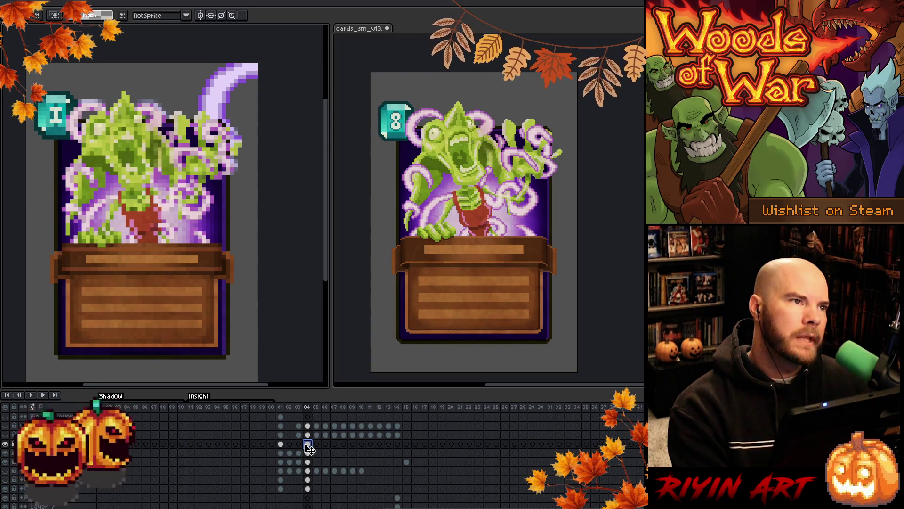
{"action": "left_click_drag", "start_coordinate": [137, 238], "coordinate": [152, 240]}
{"action": "scroll", "coordinate": [139, 132], "scroll_direction": "up", "scroll_amount": 5}
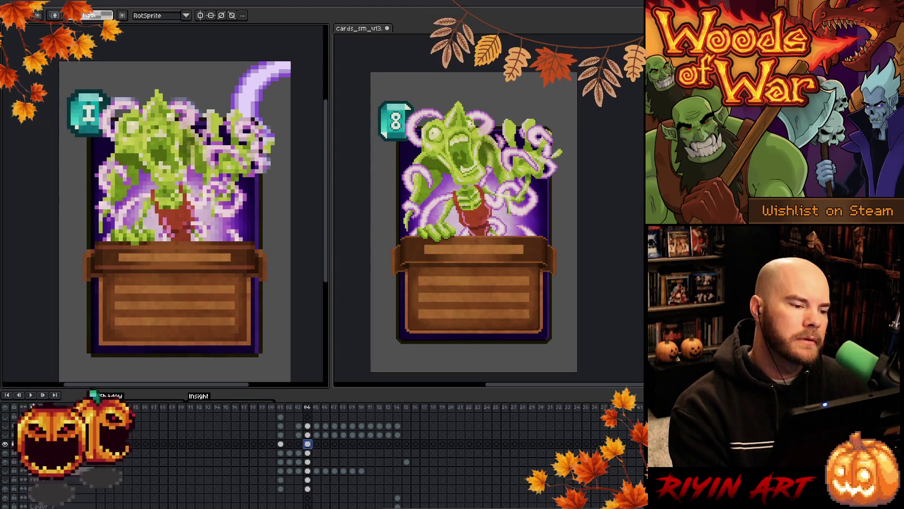
{"action": "scroll", "coordinate": [165, 203], "scroll_direction": "down", "scroll_amount": 4}
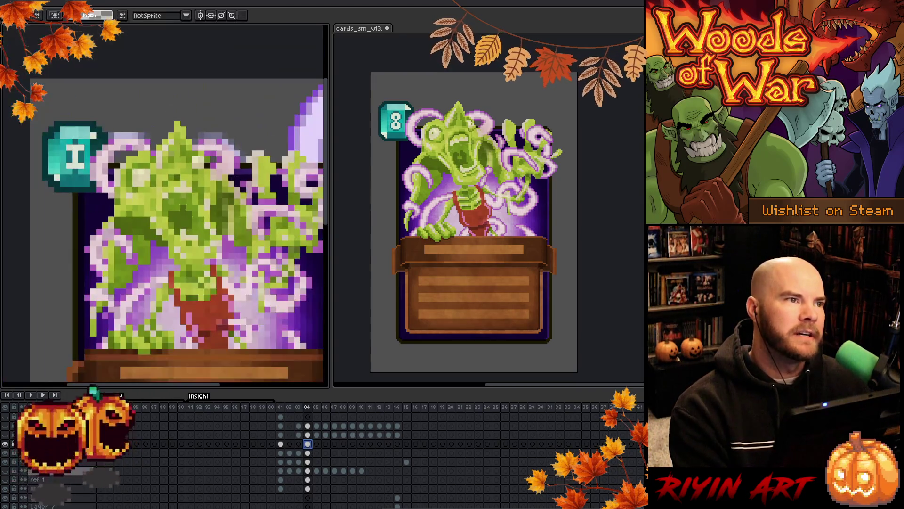
{"action": "scroll", "coordinate": [165, 202], "scroll_direction": "up", "scroll_amount": 1}
{"action": "scroll", "coordinate": [204, 253], "scroll_direction": "up", "scroll_amount": 2}
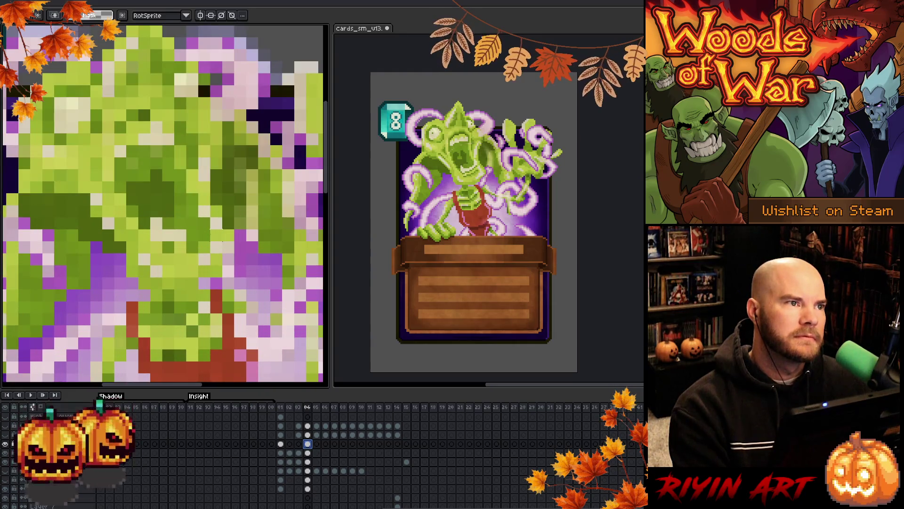
{"action": "scroll", "coordinate": [197, 235], "scroll_direction": "down", "scroll_amount": 4}
{"action": "scroll", "coordinate": [198, 236], "scroll_direction": "up", "scroll_amount": 3}
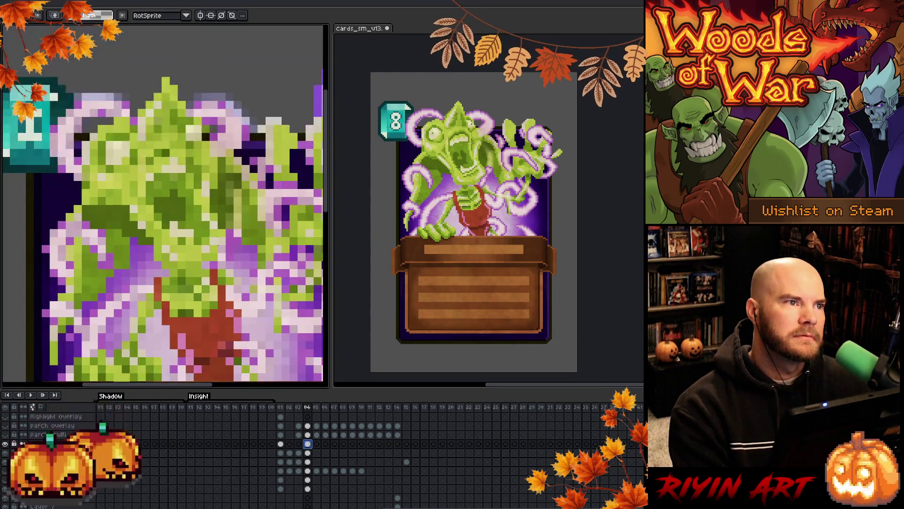
{"action": "scroll", "coordinate": [197, 235], "scroll_direction": "down", "scroll_amount": 2}
{"action": "scroll", "coordinate": [193, 254], "scroll_direction": "down", "scroll_amount": 2}
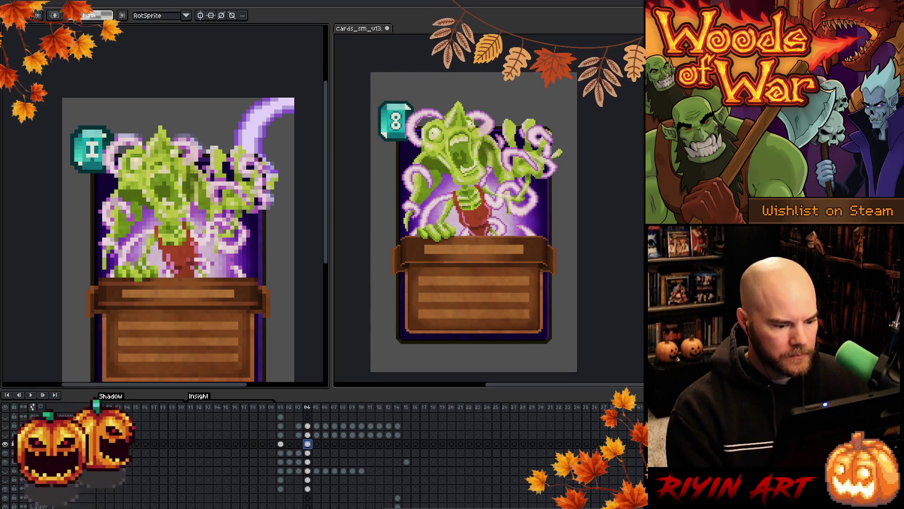
Hide the grey background layer and erase part of the text box's top wooden bar.
{"action": "left_click", "coordinate": [9, 453]}
{"action": "left_click_drag", "start_coordinate": [259, 315], "coordinate": [266, 261]}
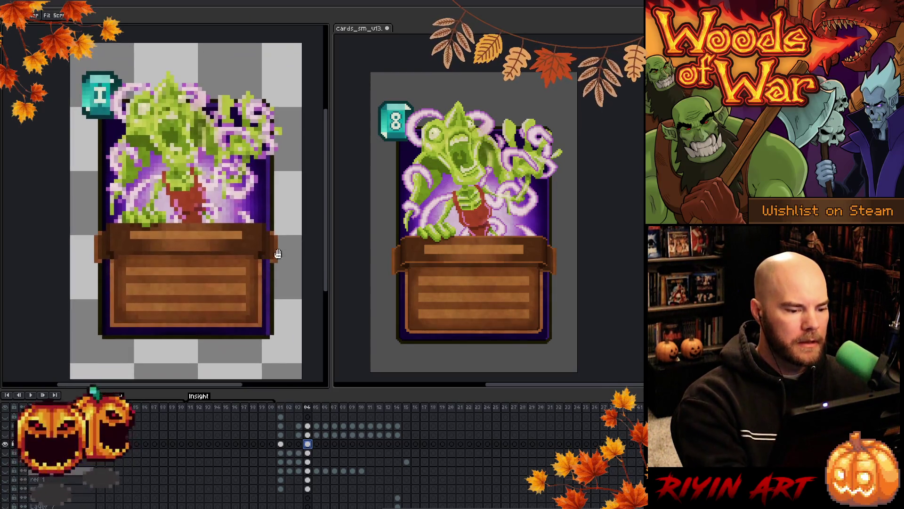
{"action": "mouse_move", "coordinate": [70, 350]}
{"action": "left_mouse_down"}
{"action": "mouse_move", "coordinate": [200, 325]}
{"action": "mouse_move", "coordinate": [303, 240]}
{"action": "mouse_move", "coordinate": [296, 226]}
{"action": "left_mouse_up"}
{"action": "key", "text": "ctrl+d"}
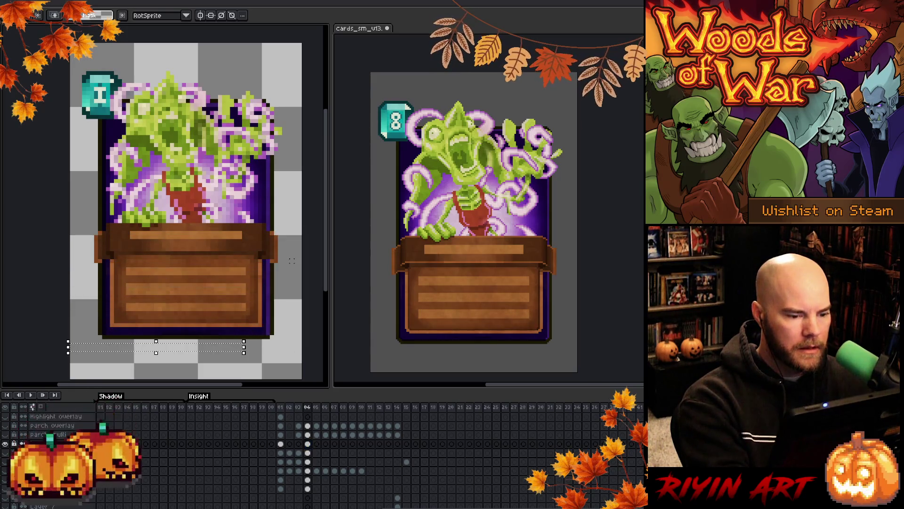
{"action": "mouse_move", "coordinate": [266, 224]}
{"action": "left_mouse_down"}
{"action": "mouse_move", "coordinate": [151, 254]}
{"action": "mouse_move", "coordinate": [164, 244]}
{"action": "mouse_move", "coordinate": [179, 254]}
{"action": "mouse_move", "coordinate": [156, 252]}
{"action": "left_mouse_up"}
{"action": "key", "text": "Delete"}
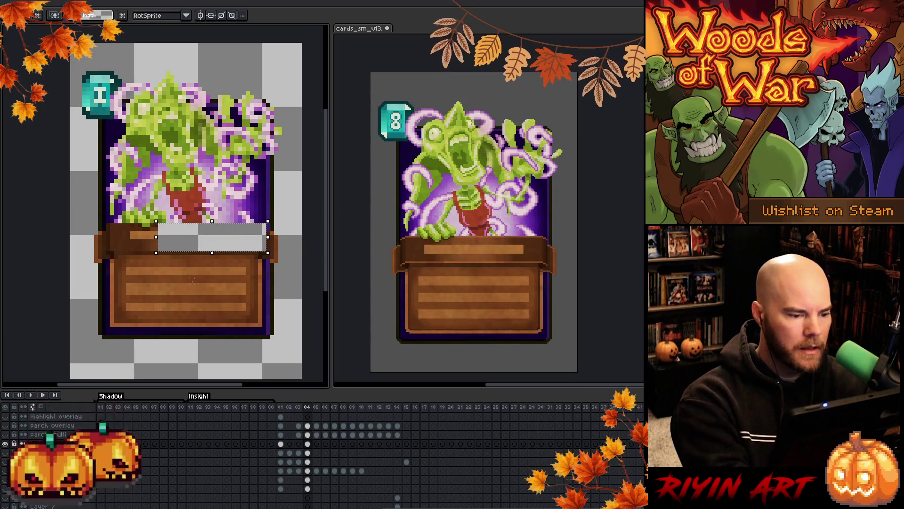
Erase the lower wooden panel, the bar's right end, the left strip and the dark L-shaped frame piece.
{"action": "left_click_drag", "start_coordinate": [140, 232], "coordinate": [261, 325]}
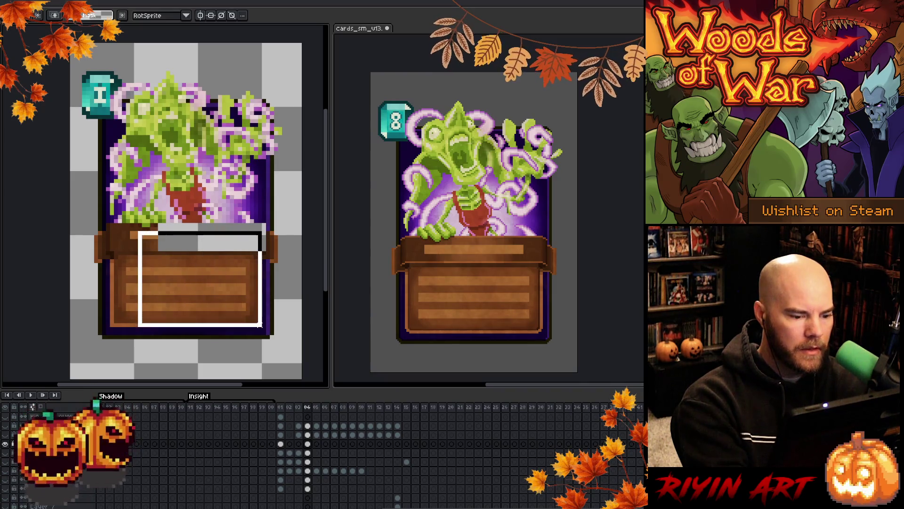
{"action": "key", "text": "Delete"}
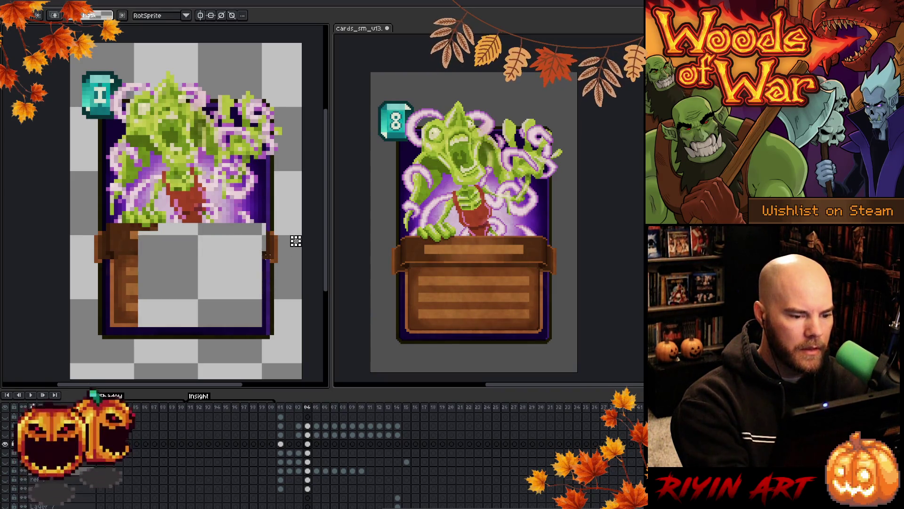
{"action": "left_click_drag", "start_coordinate": [256, 229], "coordinate": [276, 260]}
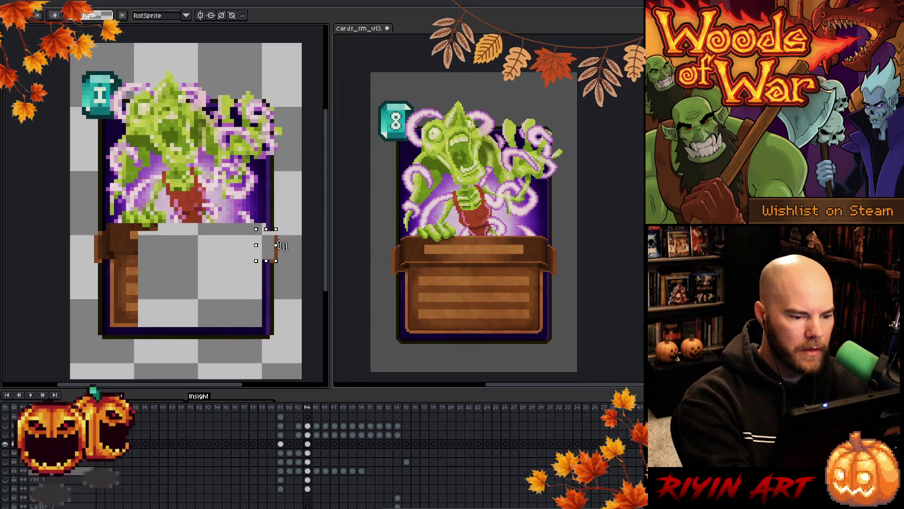
{"action": "key", "text": "Delete"}
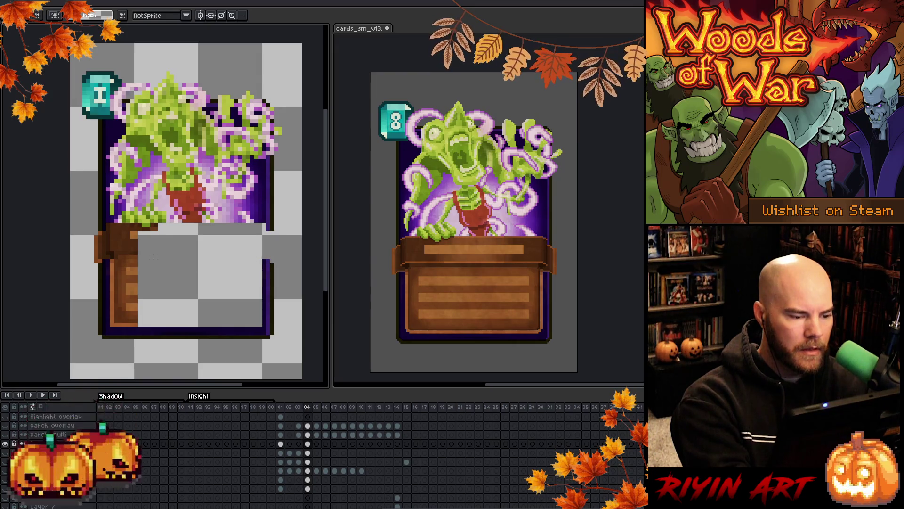
{"action": "left_click_drag", "start_coordinate": [147, 225], "coordinate": [180, 261]}
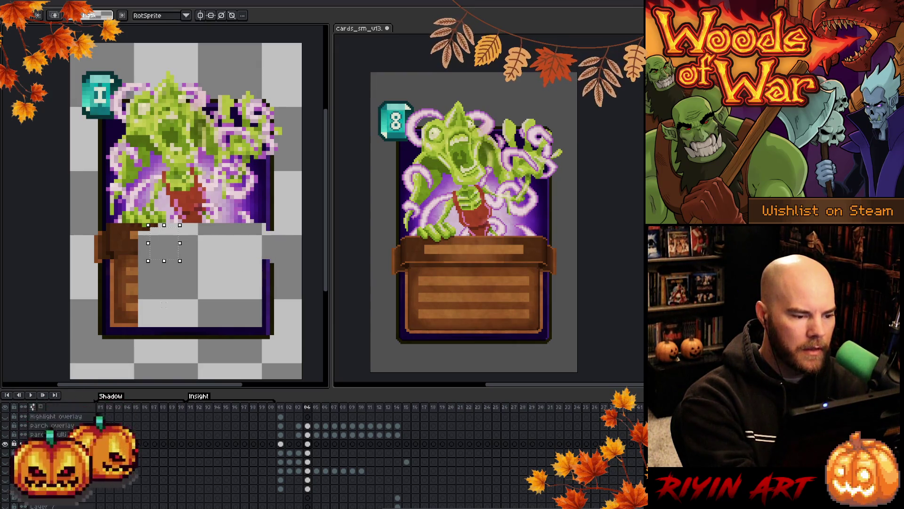
{"action": "key", "text": "Delete"}
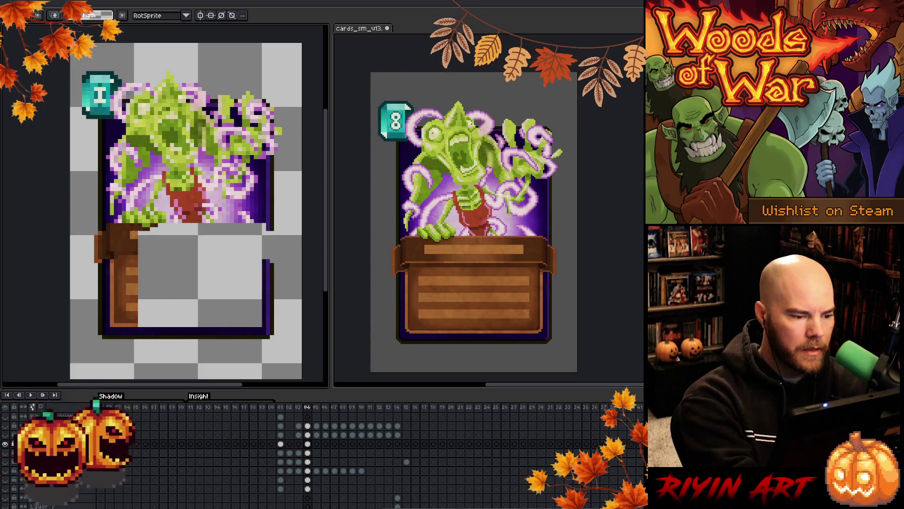
{"action": "left_click_drag", "start_coordinate": [142, 227], "coordinate": [125, 271]}
{"action": "scroll", "coordinate": [219, 336], "scroll_direction": "down", "scroll_amount": 3}
{"action": "key", "text": "Delete"}
{"action": "scroll", "coordinate": [219, 336], "scroll_direction": "up", "scroll_amount": 2}
{"action": "mouse_move", "coordinate": [298, 196]}
{"action": "left_mouse_down"}
{"action": "mouse_move", "coordinate": [209, 291]}
{"action": "mouse_move", "coordinate": [149, 292]}
{"action": "left_mouse_up"}
{"action": "key", "text": "Delete"}
Paste a small piece of artwork onto the card and drop it in place.
{"action": "scroll", "coordinate": [222, 324], "scroll_direction": "up", "scroll_amount": 2}
{"action": "scroll", "coordinate": [222, 324], "scroll_direction": "up", "scroll_amount": 2}
{"action": "key", "text": "v"}
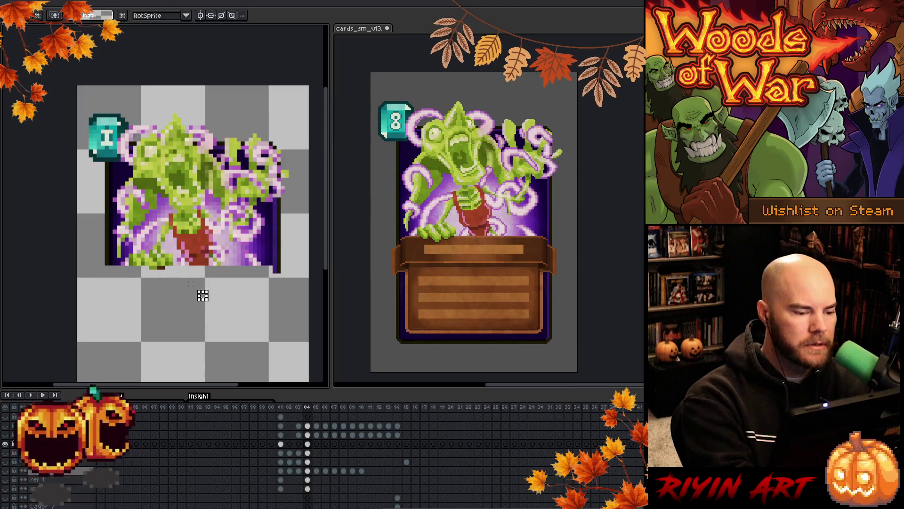
{"action": "key", "text": "ctrl+v"}
{"action": "left_click", "coordinate": [263, 297]}
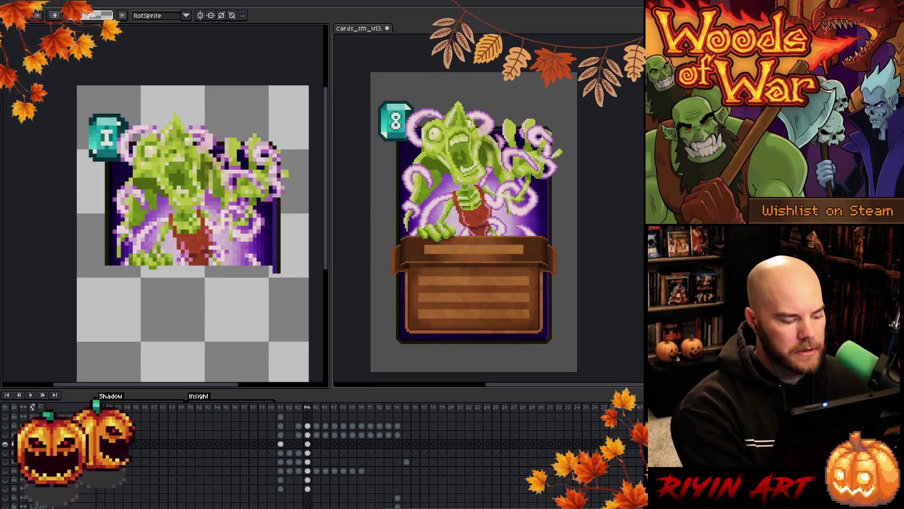
{"action": "key", "text": "shift+c"}
{"action": "mouse_move", "coordinate": [221, 235]}
{"action": "left_mouse_down"}
{"action": "mouse_move", "coordinate": [202, 141]}
{"action": "mouse_move", "coordinate": [229, 115]}
{"action": "mouse_move", "coordinate": [212, 137]}
{"action": "left_mouse_up"}
{"action": "left_click_drag", "start_coordinate": [238, 291], "coordinate": [237, 292]}
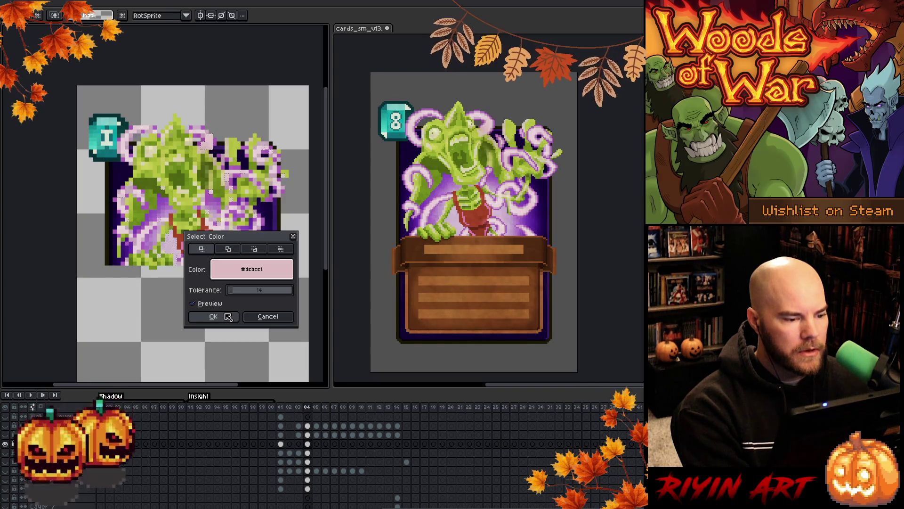
{"action": "left_click", "coordinate": [226, 316]}
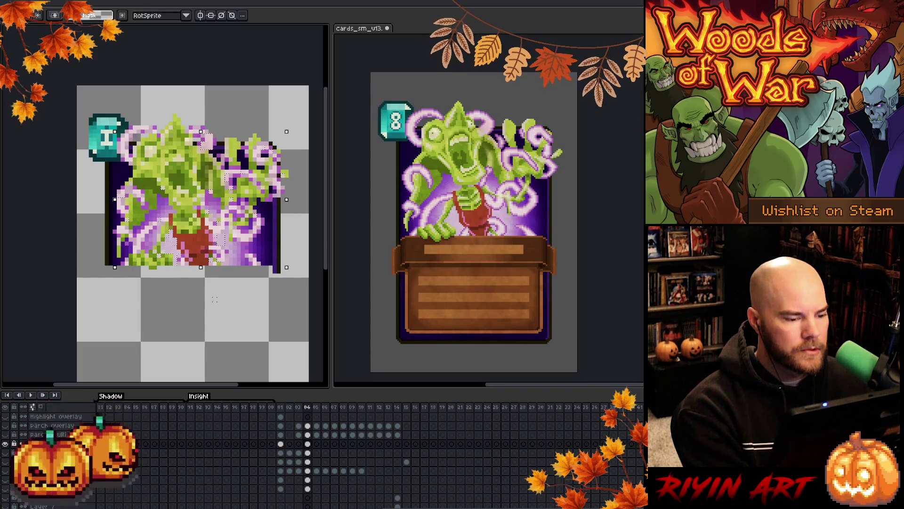
{"action": "key", "text": "Return"}
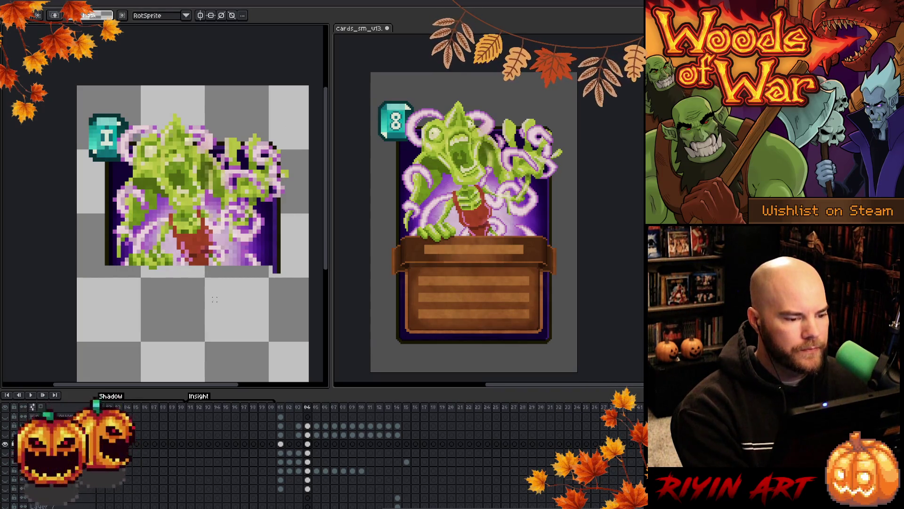
{"action": "key", "text": "b"}
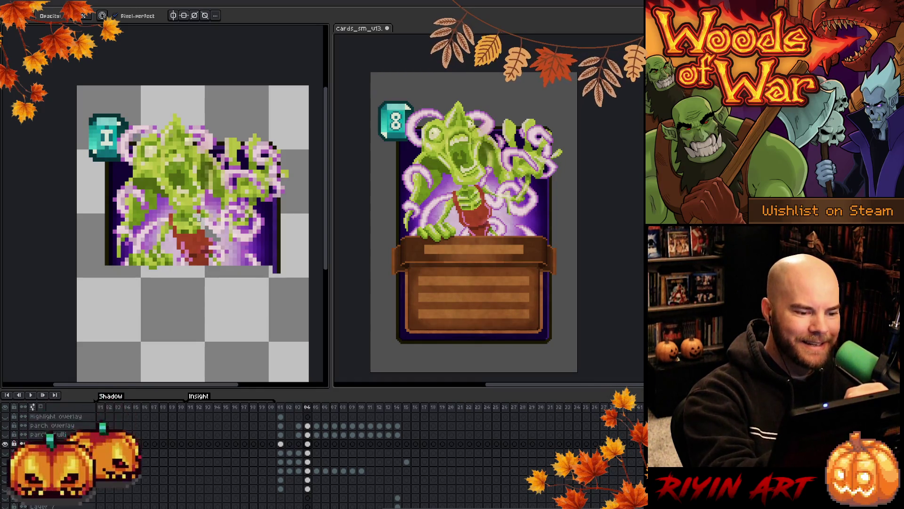
Paint pale tones over the red cloth and repaint the left edge, clearing the stray teal gem pixels.
{"action": "left_click_drag", "start_coordinate": [186, 212], "coordinate": [174, 226]}
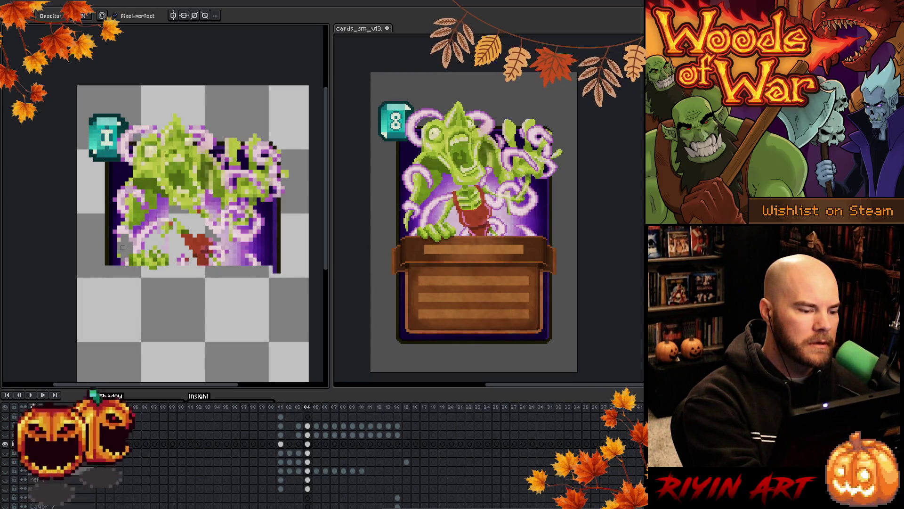
{"action": "mouse_move", "coordinate": [117, 264]}
{"action": "left_mouse_down"}
{"action": "mouse_move", "coordinate": [114, 237]}
{"action": "mouse_move", "coordinate": [108, 265]}
{"action": "mouse_move", "coordinate": [107, 167]}
{"action": "mouse_move", "coordinate": [95, 111]}
{"action": "mouse_move", "coordinate": [99, 151]}
{"action": "mouse_move", "coordinate": [111, 116]}
{"action": "left_mouse_up"}
{"action": "left_click_drag", "start_coordinate": [114, 165], "coordinate": [120, 114]}
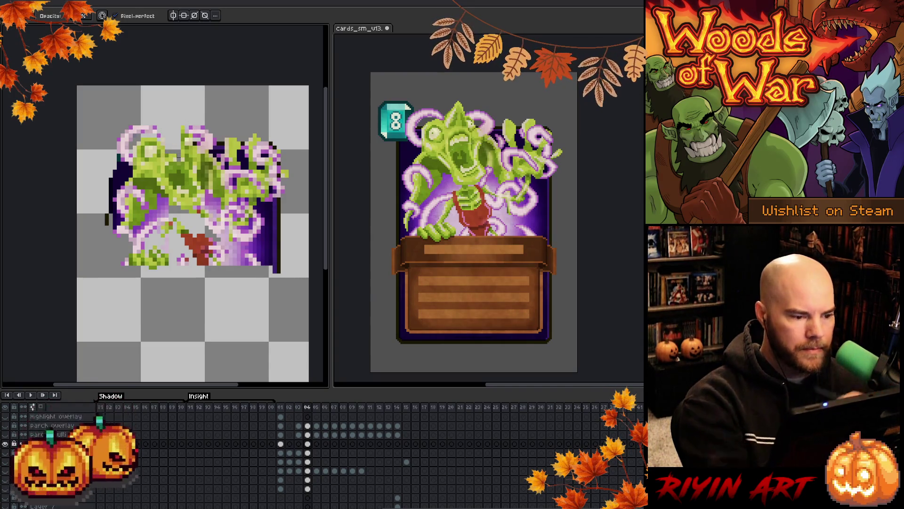
{"action": "key", "text": "shift+c"}
Select the monster's yellow-green colour with raised tolerance, delete it, and deselect.
{"action": "left_click_drag", "start_coordinate": [160, 145], "coordinate": [199, 154]}
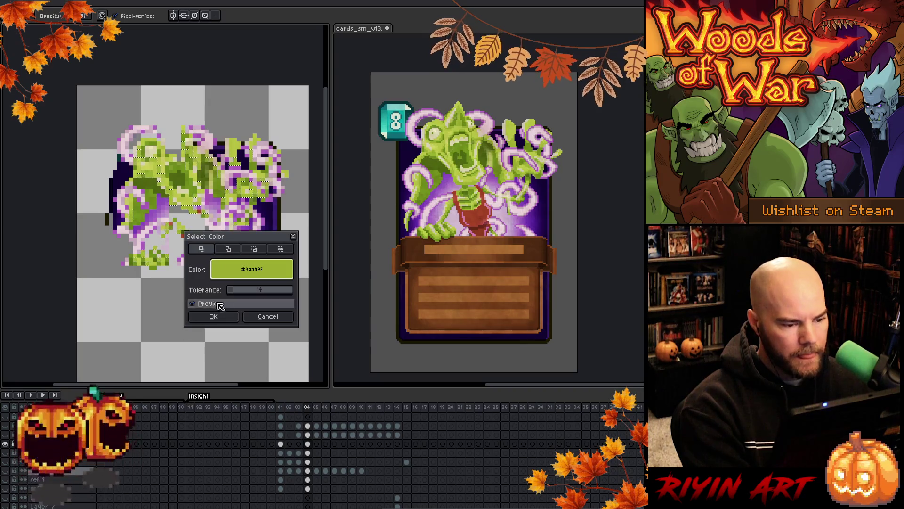
{"action": "left_click_drag", "start_coordinate": [236, 292], "coordinate": [256, 292]}
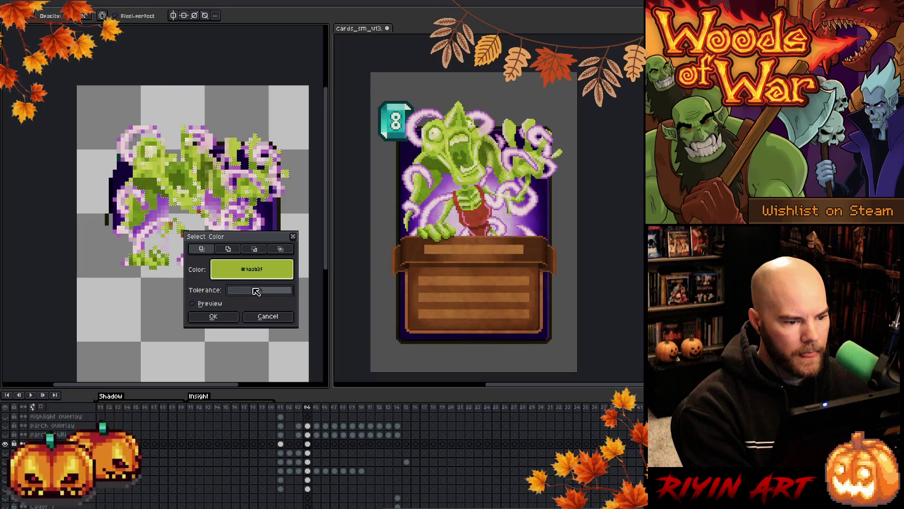
{"action": "left_click", "coordinate": [231, 317]}
{"action": "key", "text": "Delete"}
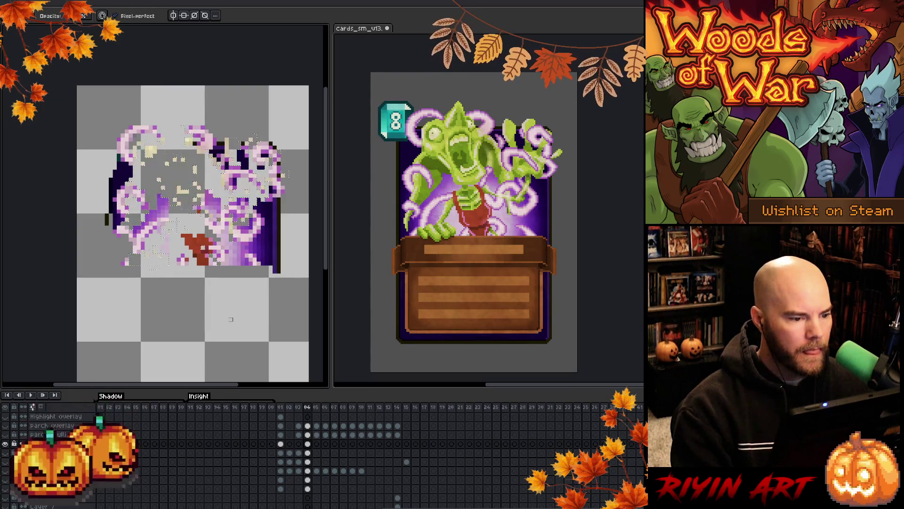
{"action": "key", "text": "ctrl+d"}
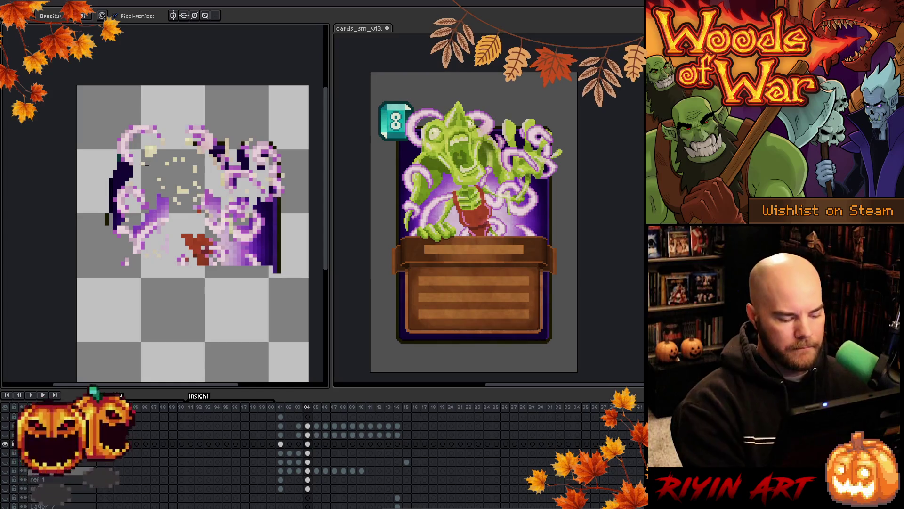
Select all beige speckle pixels by colour range, re-picking the beige and tuning tolerance near 8.
{"action": "key", "text": "shift+c"}
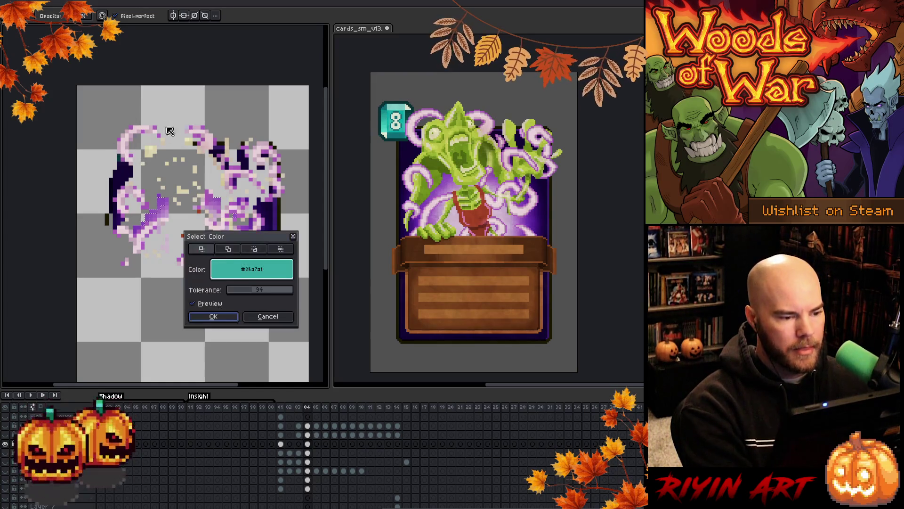
{"action": "left_click", "coordinate": [201, 164]}
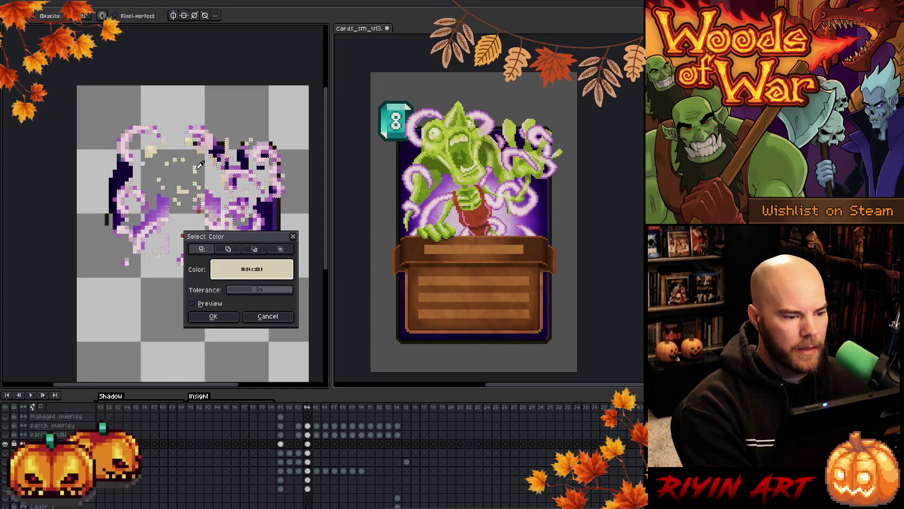
{"action": "left_click", "coordinate": [235, 291]}
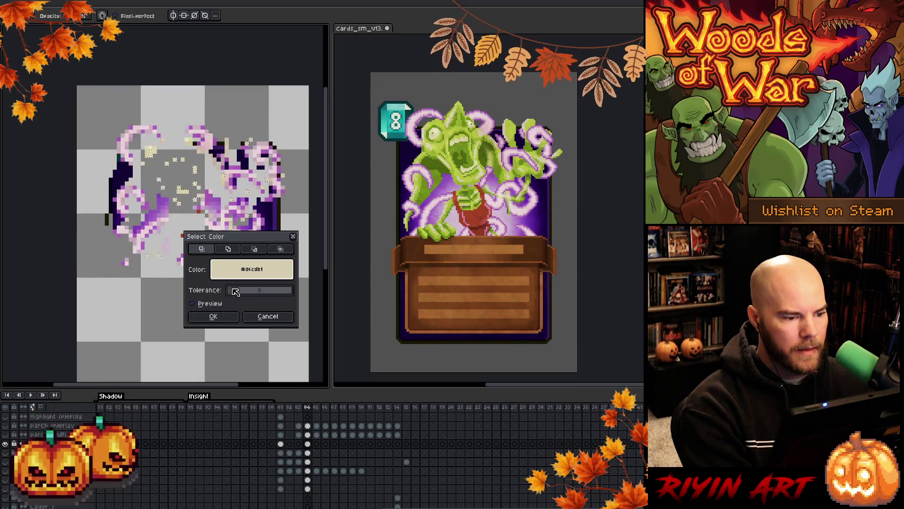
{"action": "left_click_drag", "start_coordinate": [235, 290], "coordinate": [237, 291]}
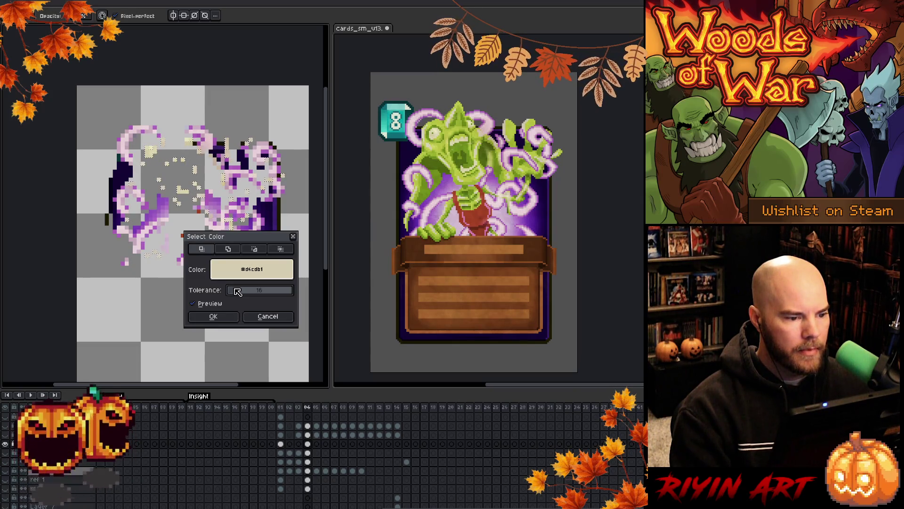
{"action": "left_click", "coordinate": [220, 316]}
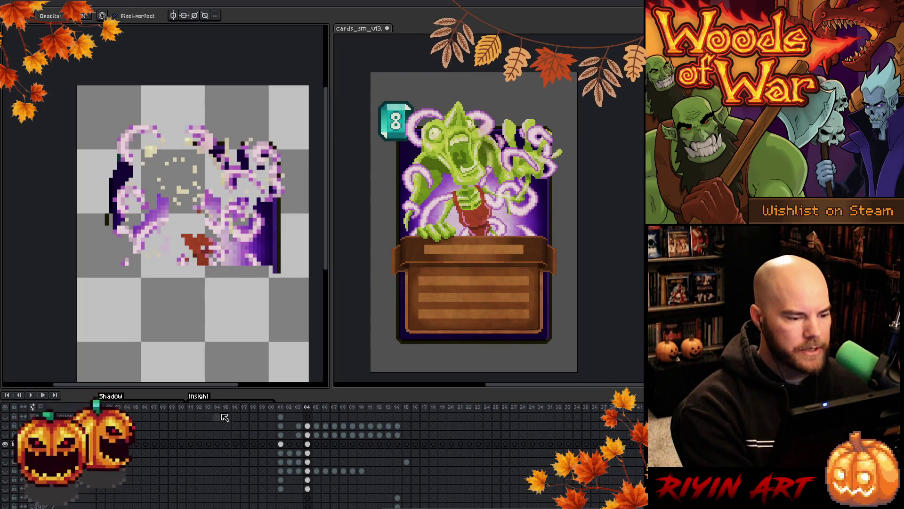
{"action": "key", "text": "ctrl+shift+c"}
{"action": "left_click", "coordinate": [194, 164]}
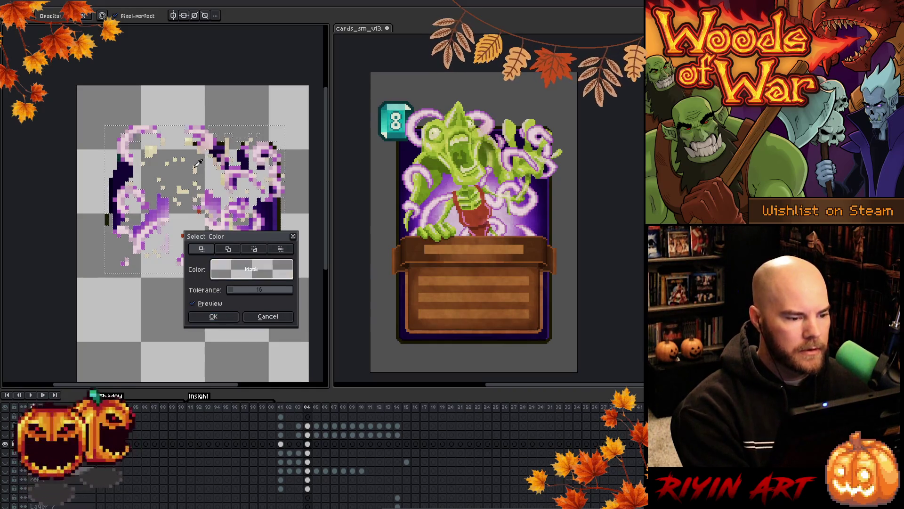
{"action": "left_click", "coordinate": [197, 167]}
{"action": "left_click", "coordinate": [199, 165]}
{"action": "left_click", "coordinate": [198, 167]}
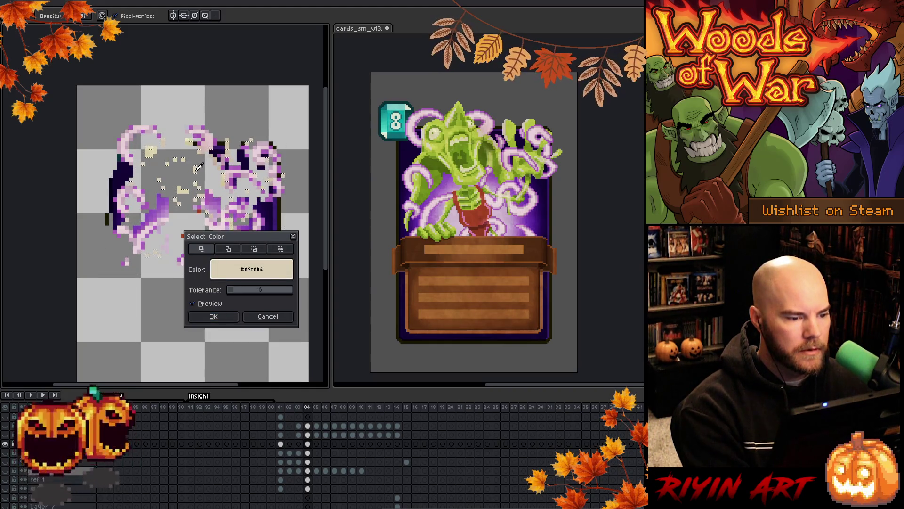
{"action": "left_click", "coordinate": [213, 318]}
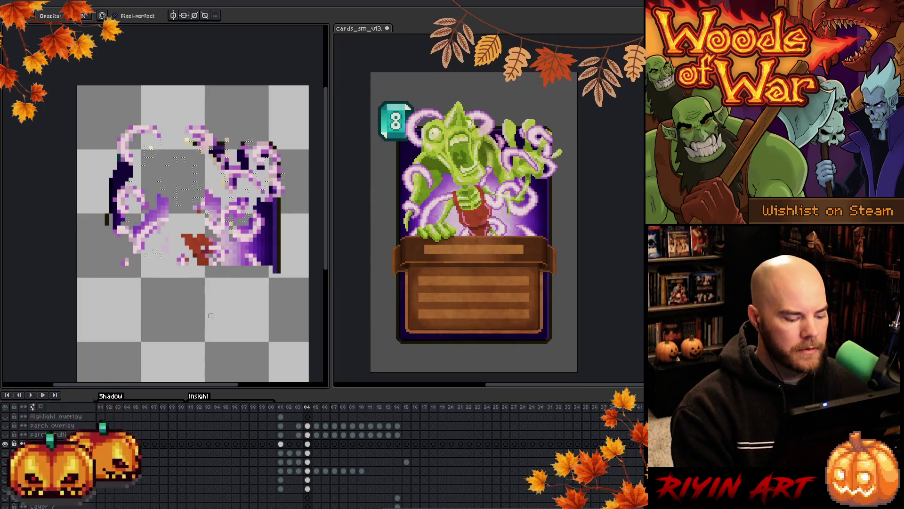
{"action": "key", "text": "ctrl+d"}
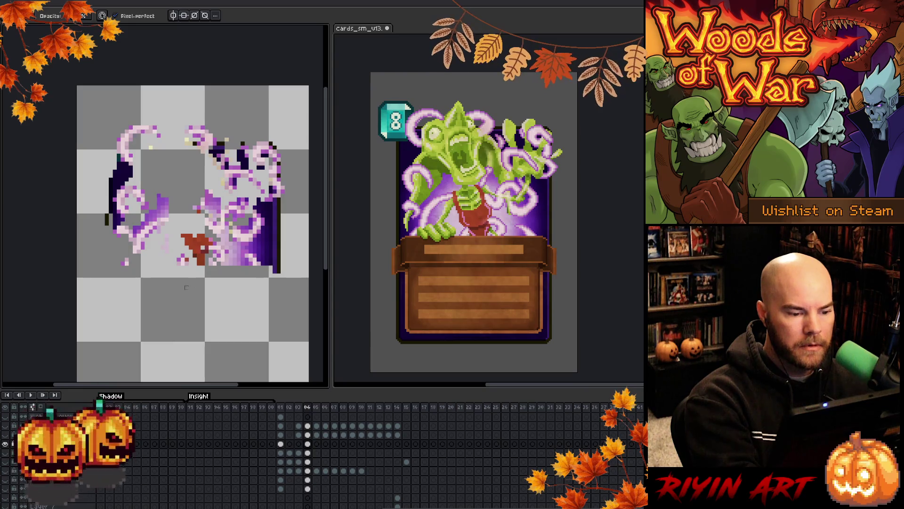
Erase the red patch in the lower middle and scattered dark navy pixels on the left.
{"action": "left_click_drag", "start_coordinate": [197, 242], "coordinate": [194, 255]}
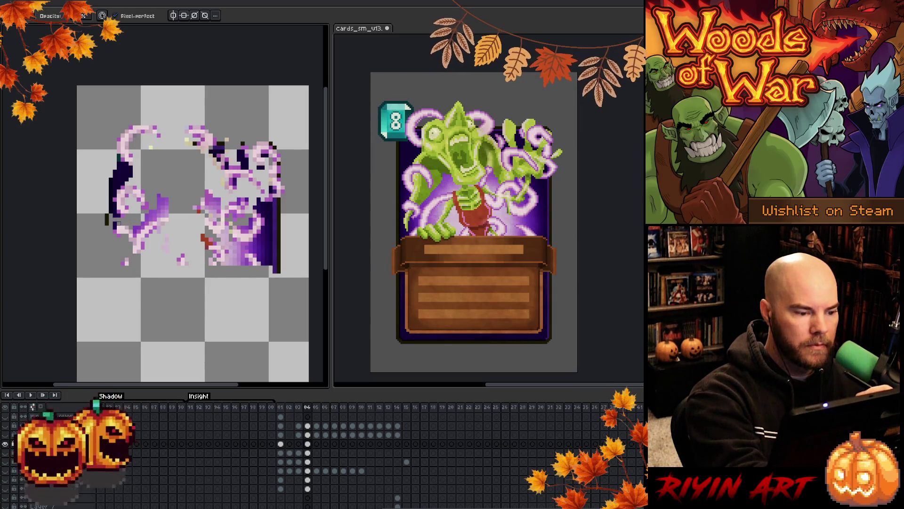
{"action": "left_click", "coordinate": [115, 223]}
{"action": "left_click", "coordinate": [107, 217]}
{"action": "left_click", "coordinate": [106, 195]}
{"action": "left_click", "coordinate": [115, 216]}
{"action": "left_click", "coordinate": [114, 201]}
{"action": "left_click", "coordinate": [113, 207]}
Erase the dark navy strip along the left edge, including its bottom and right edges.
{"action": "left_click", "coordinate": [113, 207]}
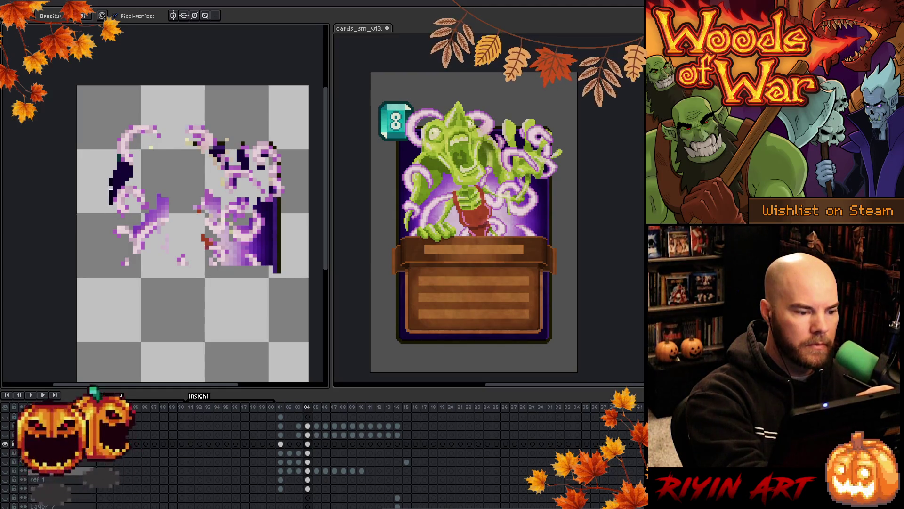
{"action": "left_click_drag", "start_coordinate": [110, 210], "coordinate": [111, 179]}
{"action": "left_click", "coordinate": [114, 194]}
{"action": "left_click", "coordinate": [118, 175]}
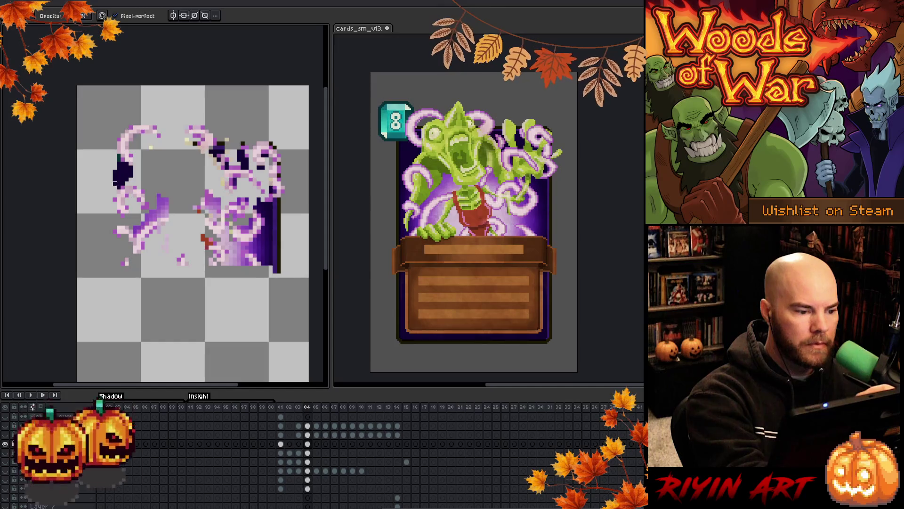
{"action": "left_click", "coordinate": [120, 181]}
{"action": "left_click", "coordinate": [125, 181]}
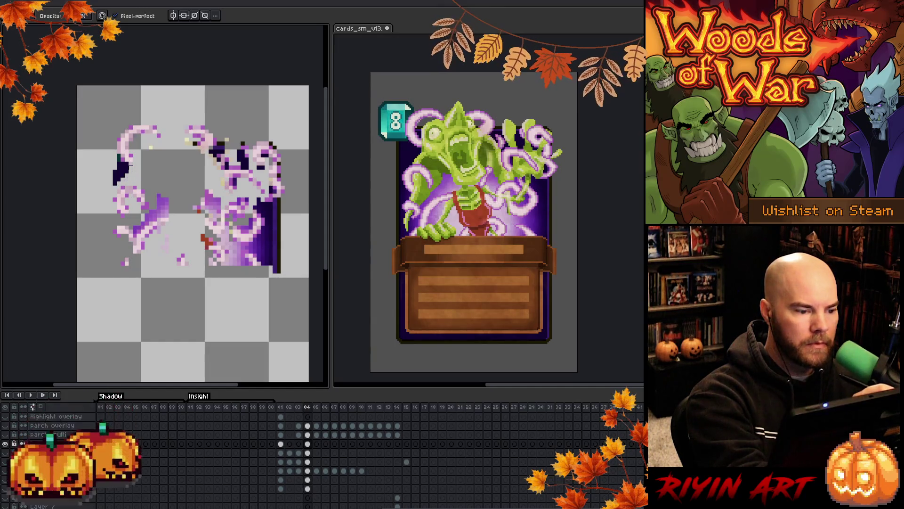
{"action": "left_click", "coordinate": [132, 169]}
{"action": "left_click", "coordinate": [132, 170]}
{"action": "left_click", "coordinate": [127, 164]}
{"action": "left_click", "coordinate": [127, 168]}
{"action": "mouse_move", "coordinate": [123, 176]}
{"action": "left_mouse_down"}
{"action": "mouse_move", "coordinate": [119, 154]}
{"action": "mouse_move", "coordinate": [115, 182]}
{"action": "left_mouse_up"}
{"action": "left_click", "coordinate": [113, 183]}
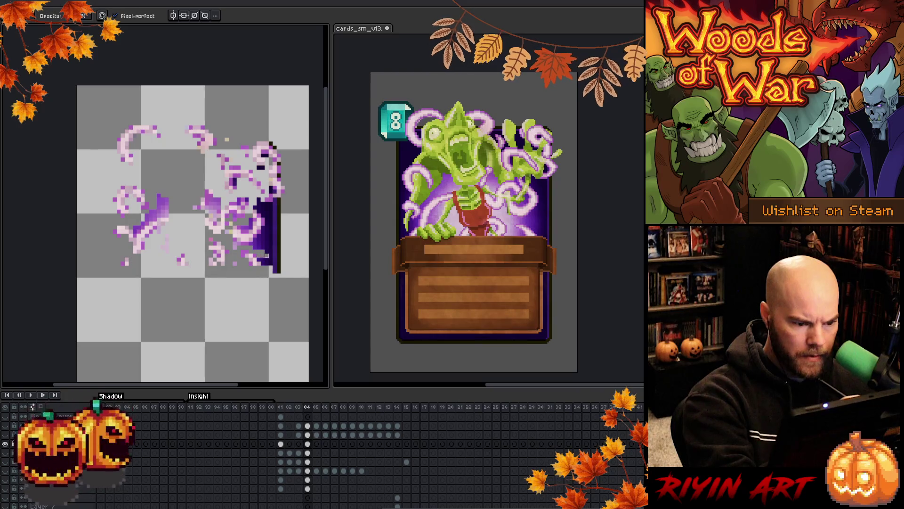
Erase the dark right-edge strip, lower-right dark purple pixels and stray dark pixels on the right tendrils.
{"action": "mouse_move", "coordinate": [267, 274]}
{"action": "left_mouse_down"}
{"action": "mouse_move", "coordinate": [278, 200]}
{"action": "mouse_move", "coordinate": [271, 238]}
{"action": "mouse_move", "coordinate": [267, 206]}
{"action": "mouse_move", "coordinate": [259, 211]}
{"action": "mouse_move", "coordinate": [237, 182]}
{"action": "left_mouse_up"}
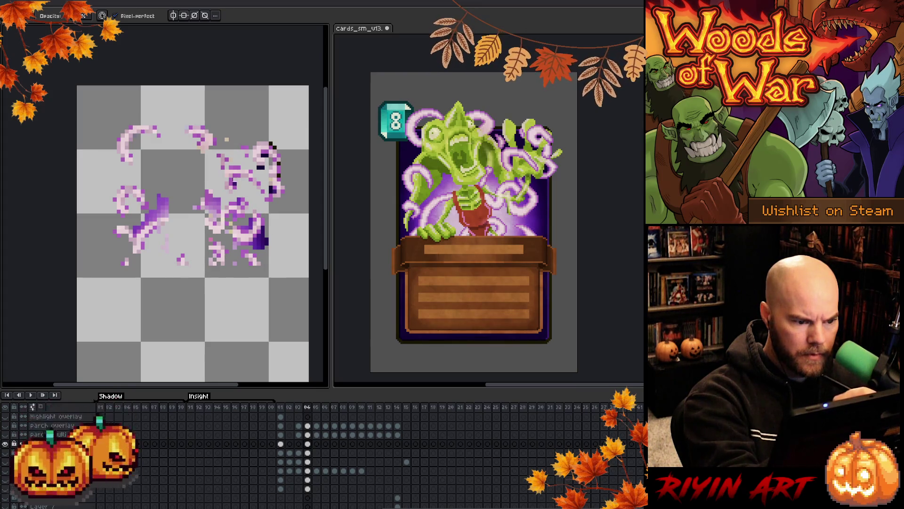
{"action": "mouse_move", "coordinate": [269, 246]}
{"action": "left_mouse_down"}
{"action": "mouse_move", "coordinate": [267, 238]}
{"action": "mouse_move", "coordinate": [257, 254]}
{"action": "mouse_move", "coordinate": [255, 246]}
{"action": "left_mouse_up"}
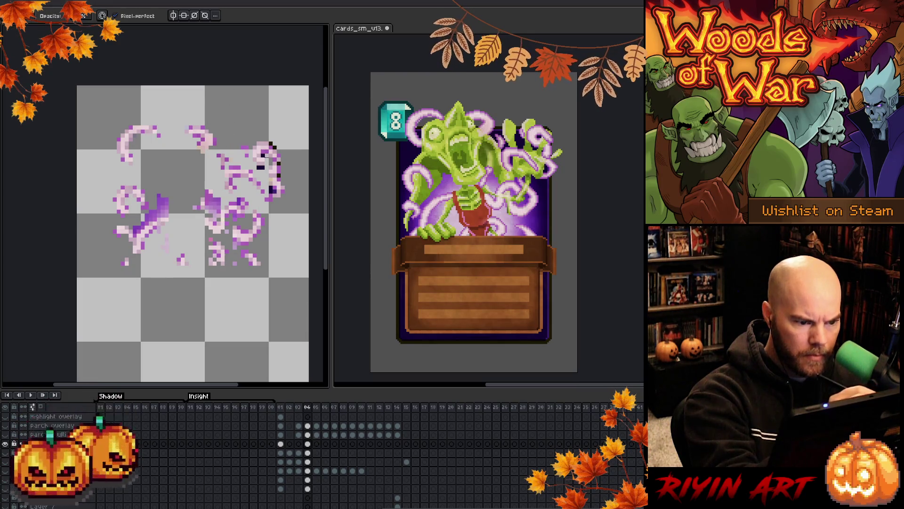
{"action": "left_click", "coordinate": [262, 155]}
{"action": "left_click", "coordinate": [272, 145]}
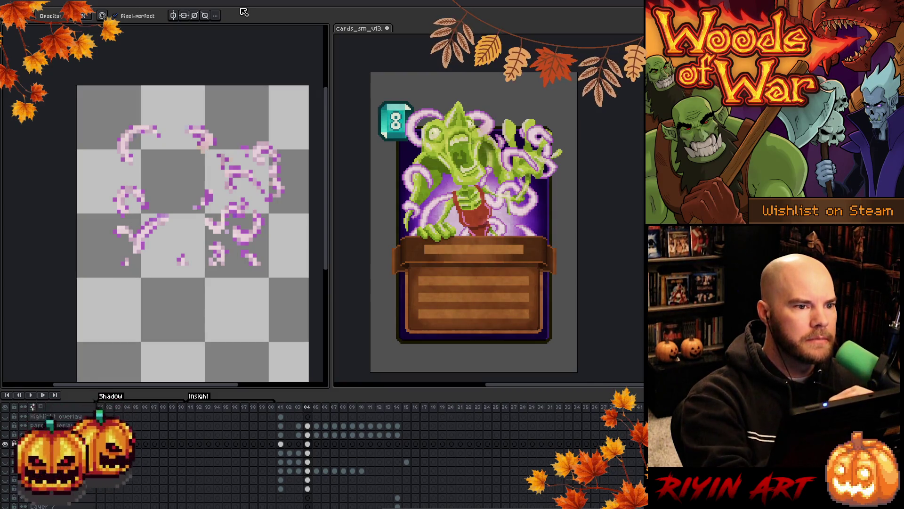
{"action": "left_click_drag", "start_coordinate": [248, 266], "coordinate": [226, 248]}
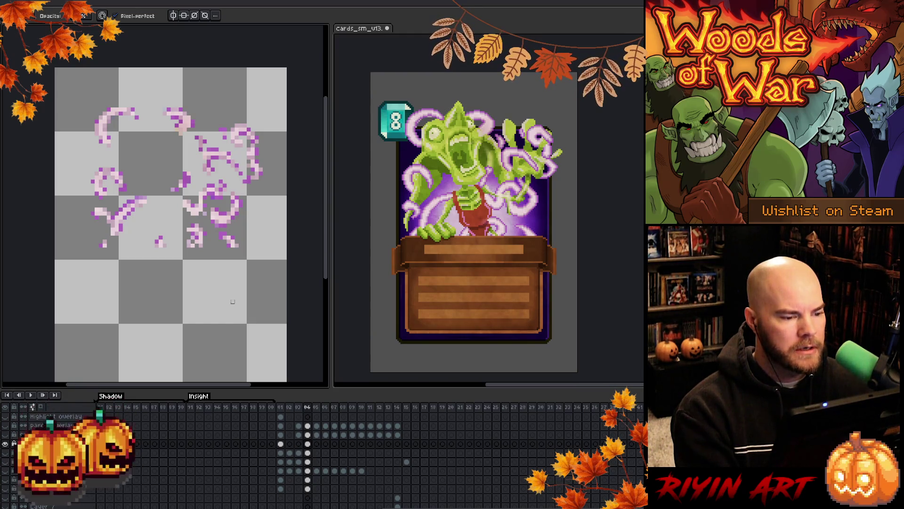
Add a new empty layer above the tendril layer with Shift+N.
{"action": "key", "text": "shift+n"}
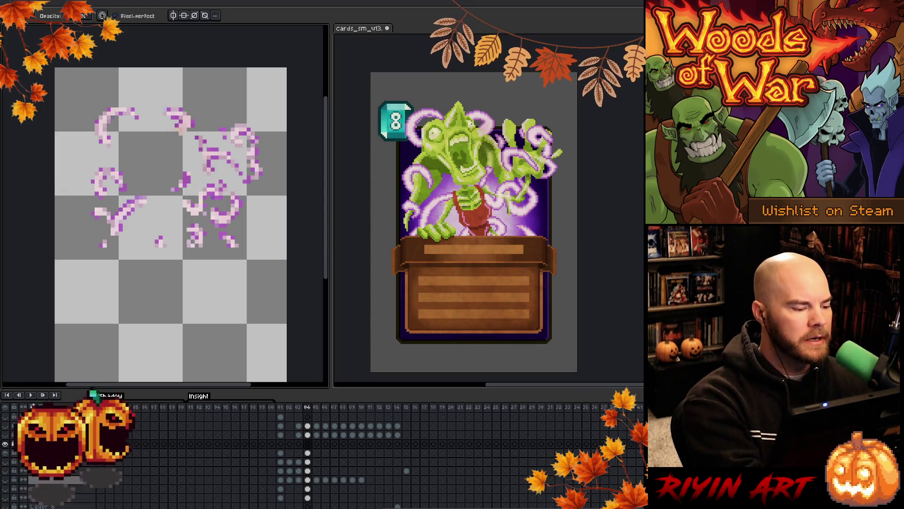
Draw a short teal line on a left tendril, then make all card layers visible.
{"action": "key", "text": "b"}
{"action": "left_click_drag", "start_coordinate": [136, 269], "coordinate": [177, 284]}
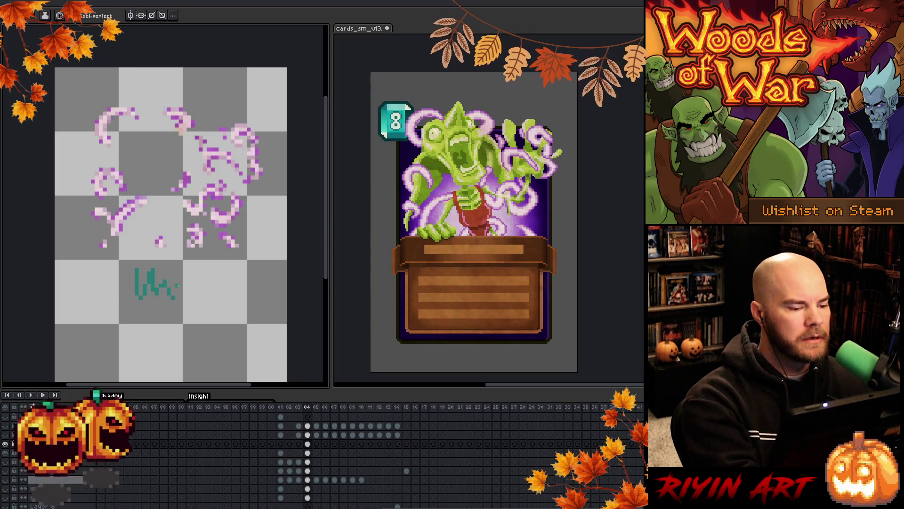
{"action": "key", "text": "ctrl+z"}
{"action": "left_click_drag", "start_coordinate": [146, 198], "coordinate": [133, 205]}
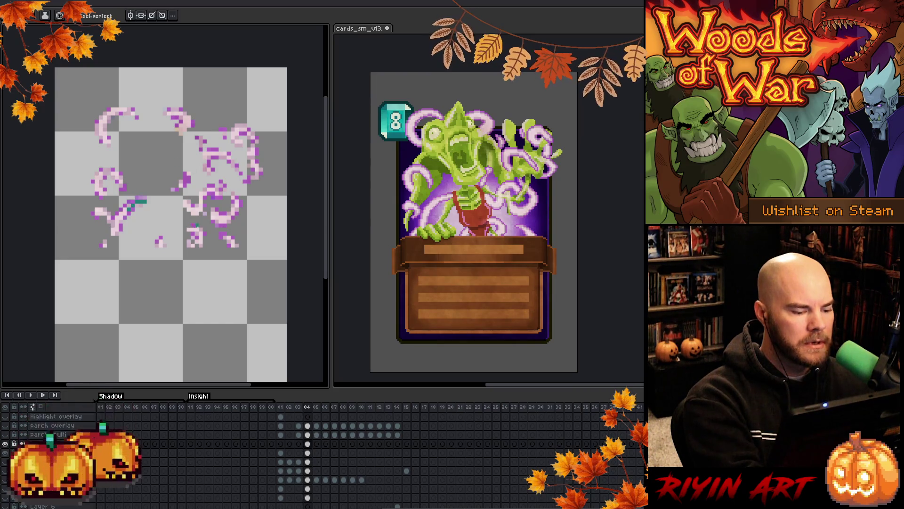
{"action": "left_click", "coordinate": [5, 444], "text": "alt"}
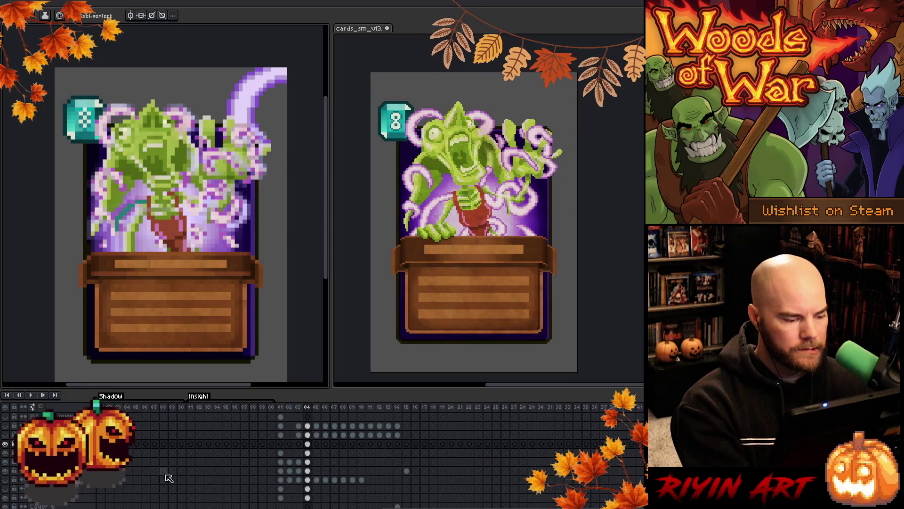
{"action": "left_click", "coordinate": [6, 463]}
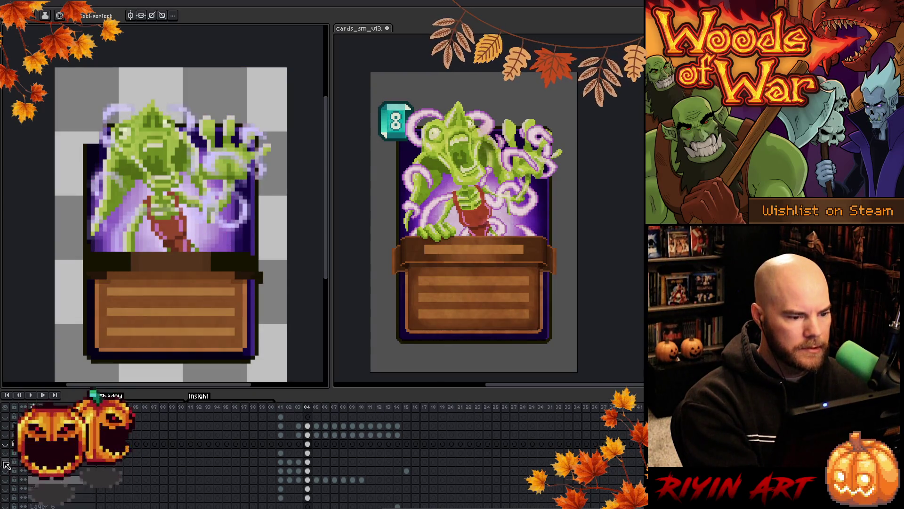
{"action": "left_click", "coordinate": [6, 443]}
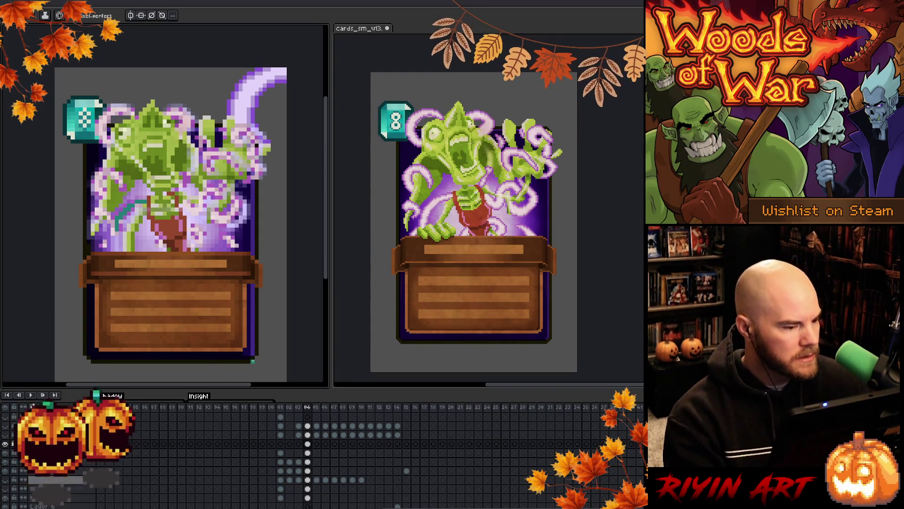
{"action": "scroll", "coordinate": [314, 486], "scroll_direction": "down", "scroll_amount": 3}
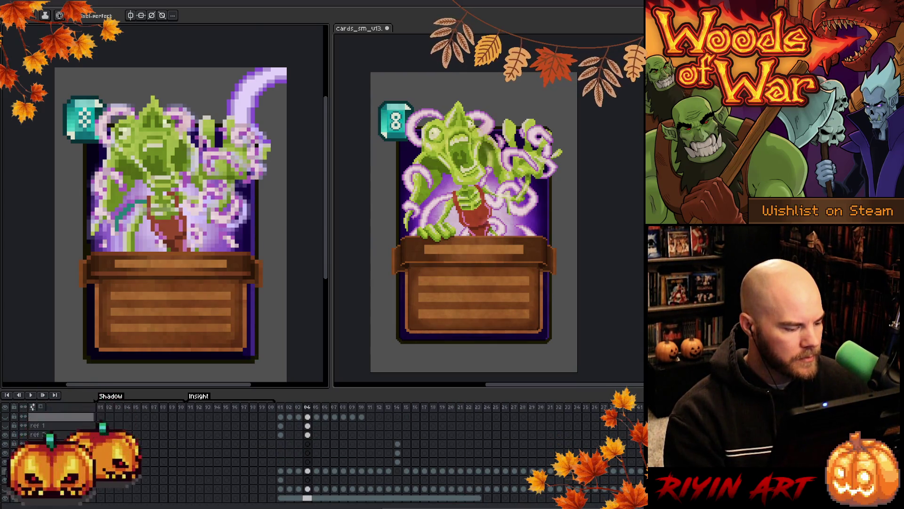
Select a rectangle over the lower-left card art and cancel the sprite sheet export dialog.
{"action": "key", "text": "ctrl+v"}
{"action": "left_click_drag", "start_coordinate": [102, 230], "coordinate": [156, 257]}
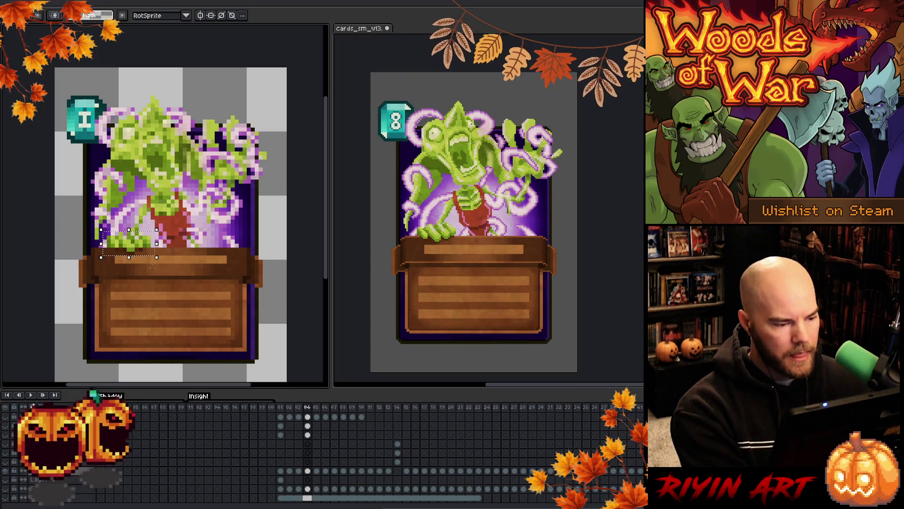
{"action": "key", "text": "ctrl+e"}
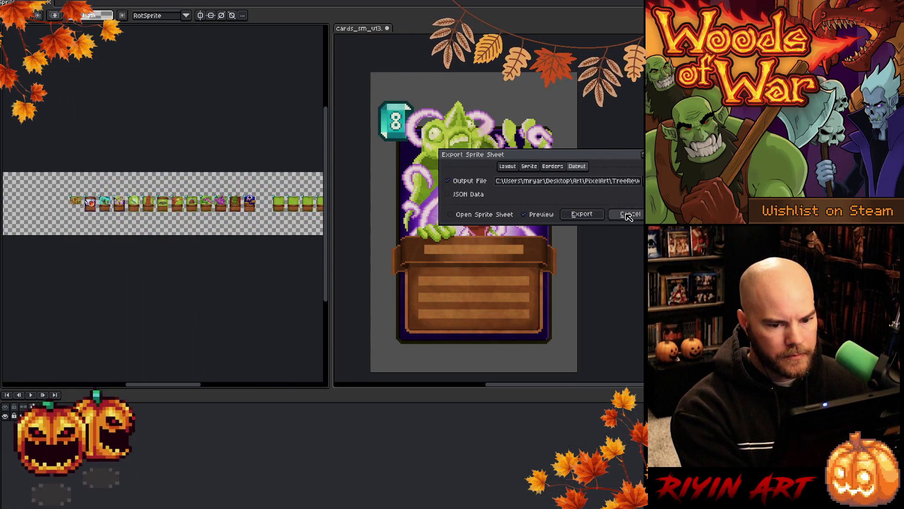
{"action": "left_click", "coordinate": [628, 216]}
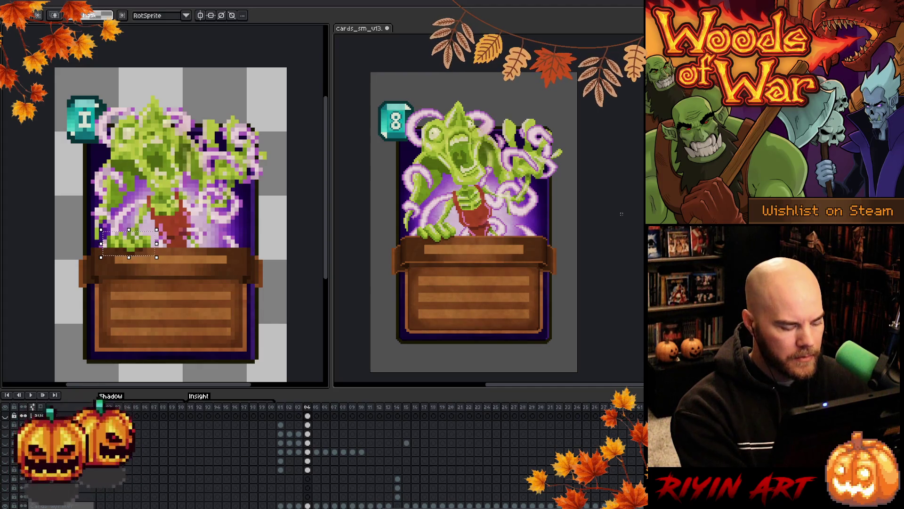
Show the ghost monster card art again and select the layer's frame-04 cel.
{"action": "scroll", "coordinate": [320, 473], "scroll_direction": "up", "scroll_amount": 2}
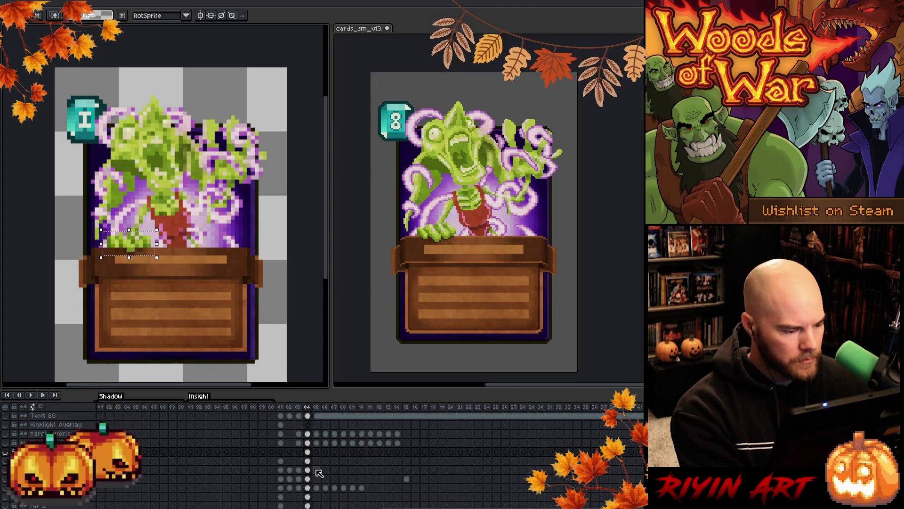
{"action": "scroll", "coordinate": [10, 498], "scroll_direction": "down", "scroll_amount": 2}
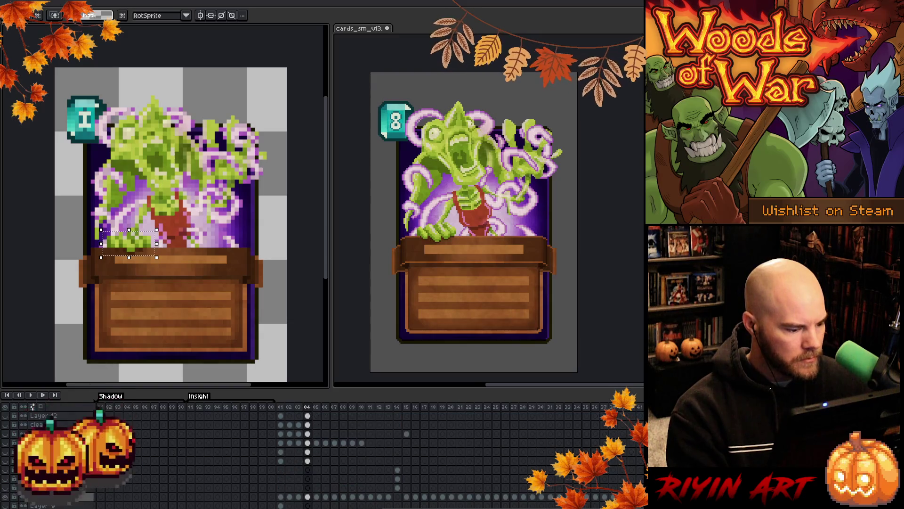
{"action": "left_click", "coordinate": [10, 498]}
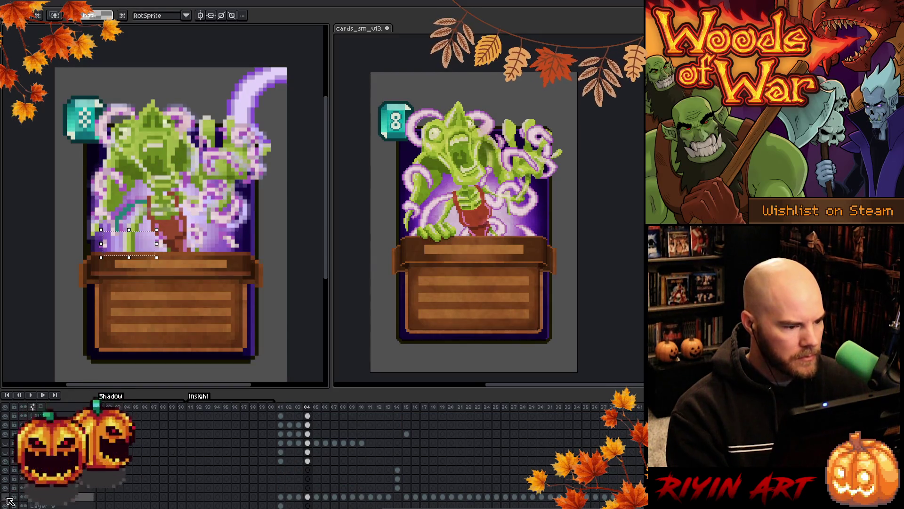
{"action": "scroll", "coordinate": [303, 447], "scroll_direction": "up", "scroll_amount": 3}
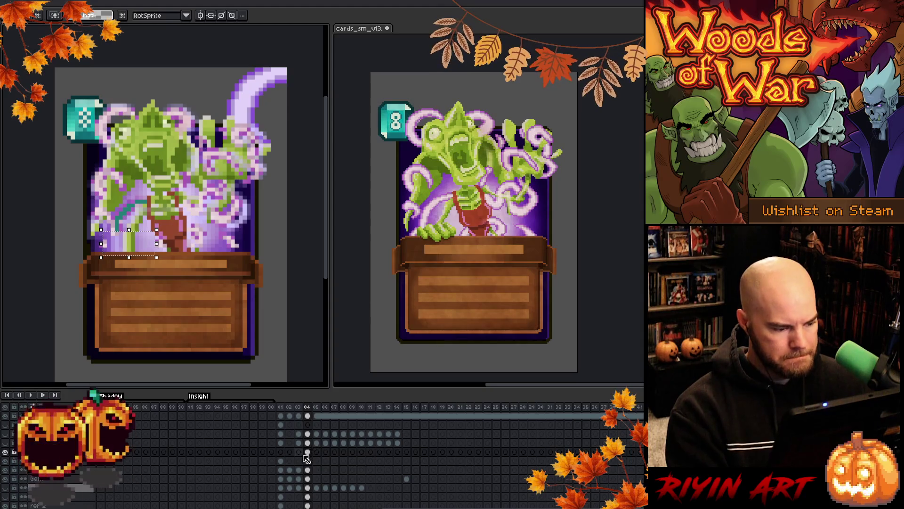
{"action": "left_click", "coordinate": [308, 461]}
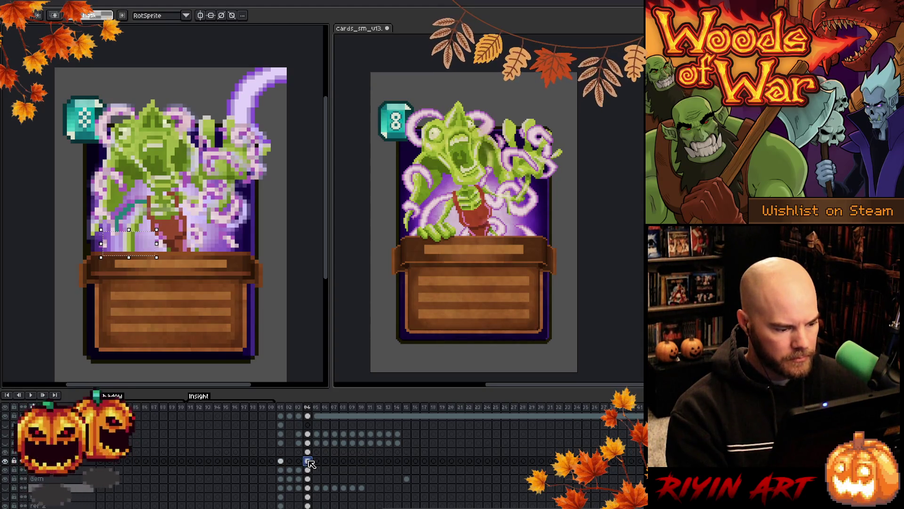
Check the pink swirl layer's visibility and move the layer below it higher in the stack.
{"action": "left_click", "coordinate": [7, 461]}
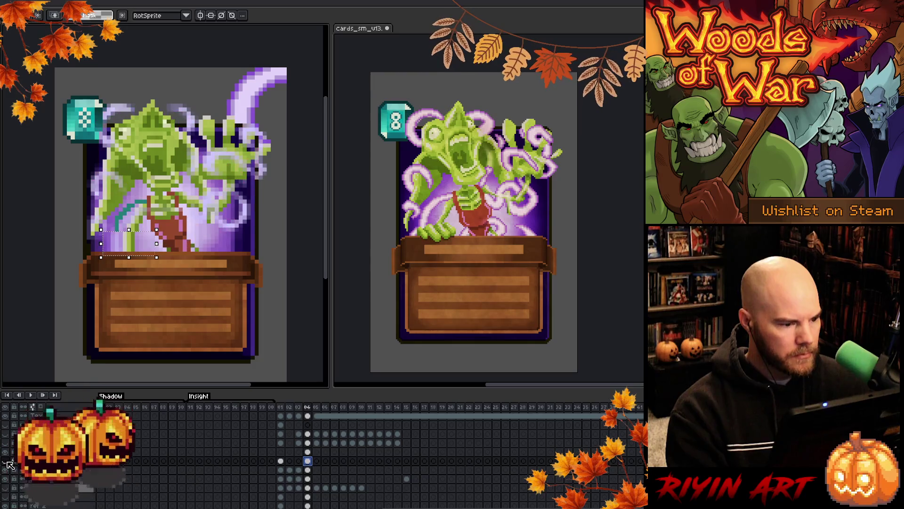
{"action": "left_click", "coordinate": [6, 461]}
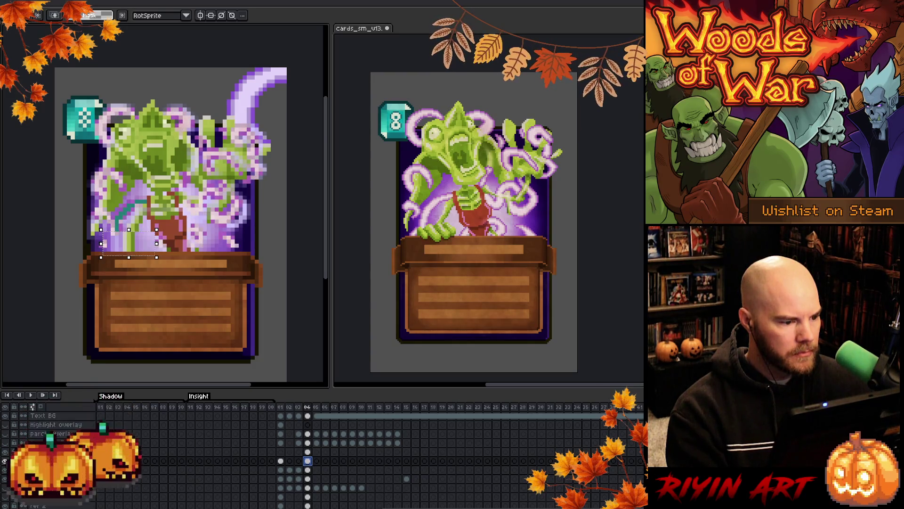
{"action": "key", "text": "Down"}
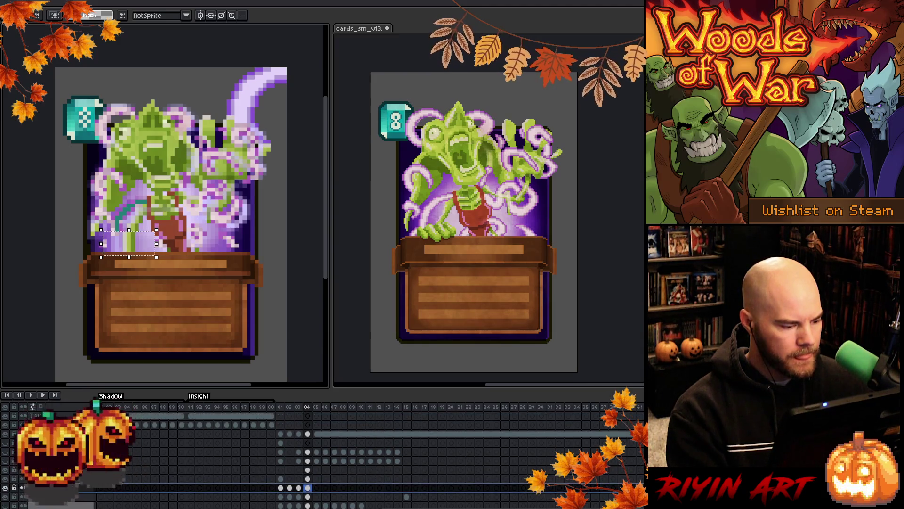
{"action": "mouse_move", "coordinate": [47, 469]}
{"action": "left_mouse_down"}
{"action": "mouse_move", "coordinate": [47, 433]}
{"action": "mouse_move", "coordinate": [47, 443]}
{"action": "left_mouse_up"}
Create a new layer named 'above banner'.
{"action": "key", "text": "shift+n"}
{"action": "key", "text": "shift+p"}
{"action": "type", "text": "above "}
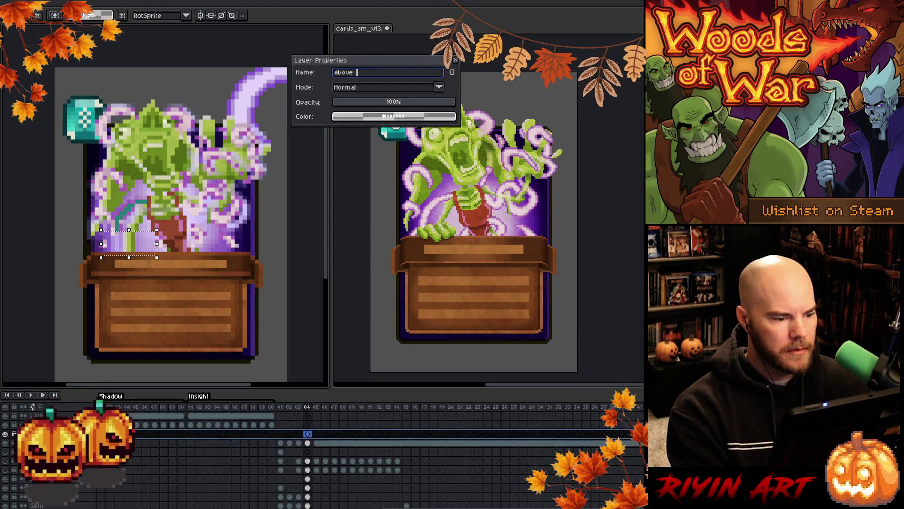
{"action": "type", "text": "banner"}
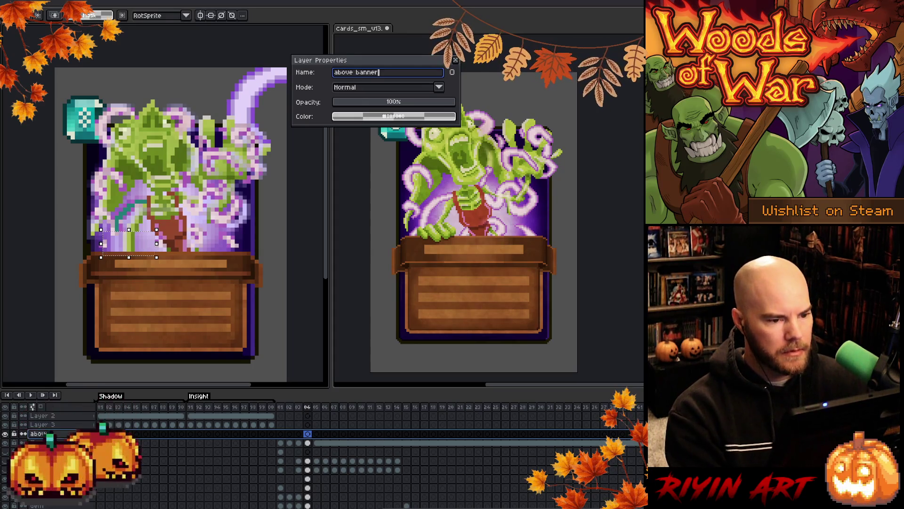
{"action": "key", "text": "Return"}
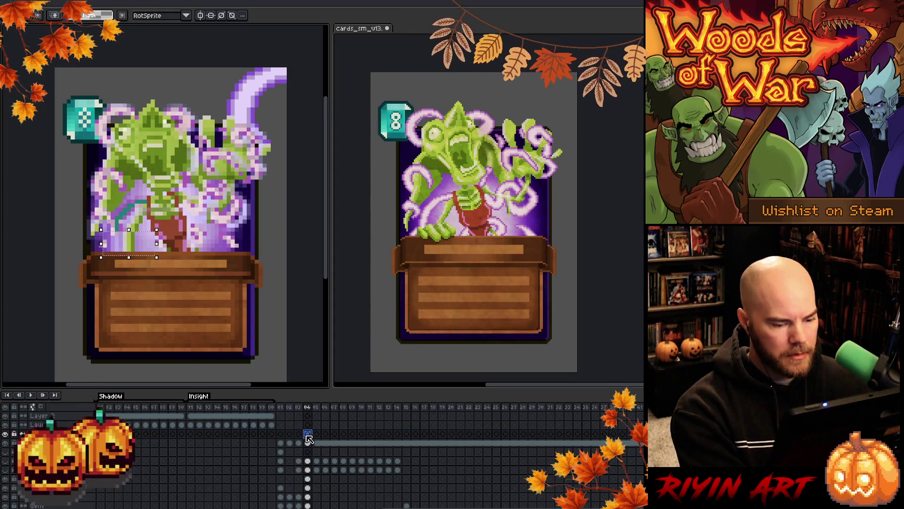
Move the frame-04 cel to the neighbouring layer, solo it, and erase stray purple and pink edge pixels.
{"action": "left_click_drag", "start_coordinate": [309, 436], "coordinate": [308, 444]}
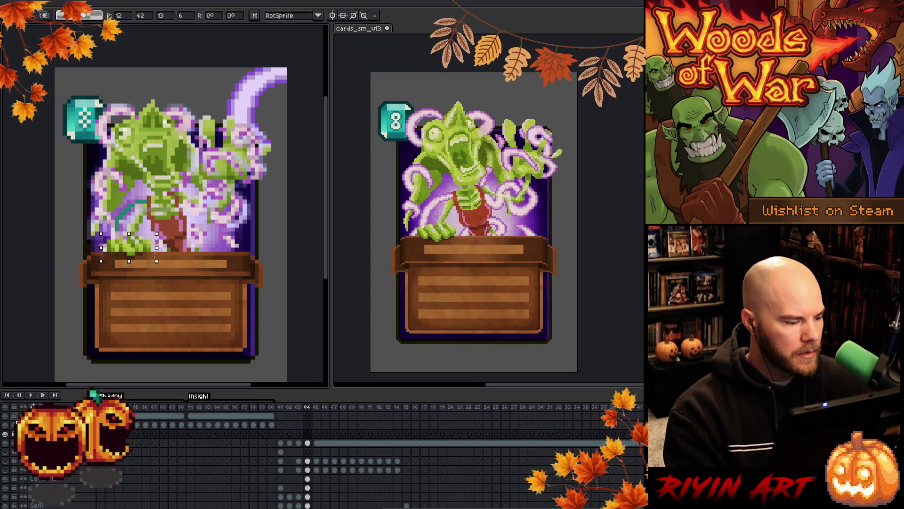
{"action": "left_click", "coordinate": [5, 434], "text": "alt"}
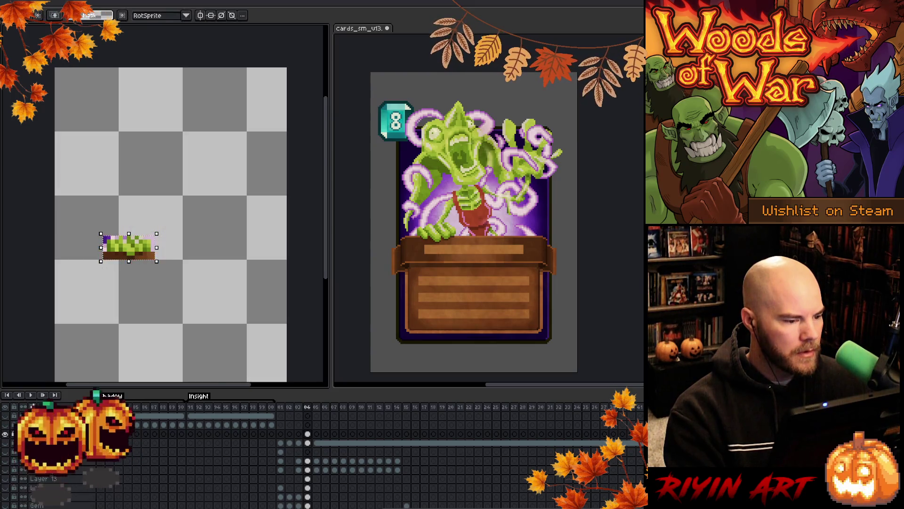
{"action": "scroll", "coordinate": [102, 260], "scroll_direction": "up", "scroll_amount": 3}
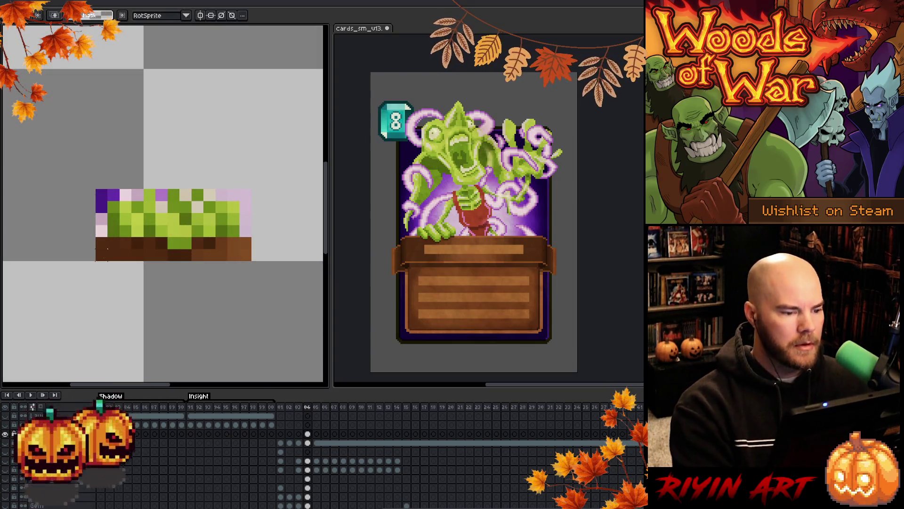
{"action": "key", "text": "b"}
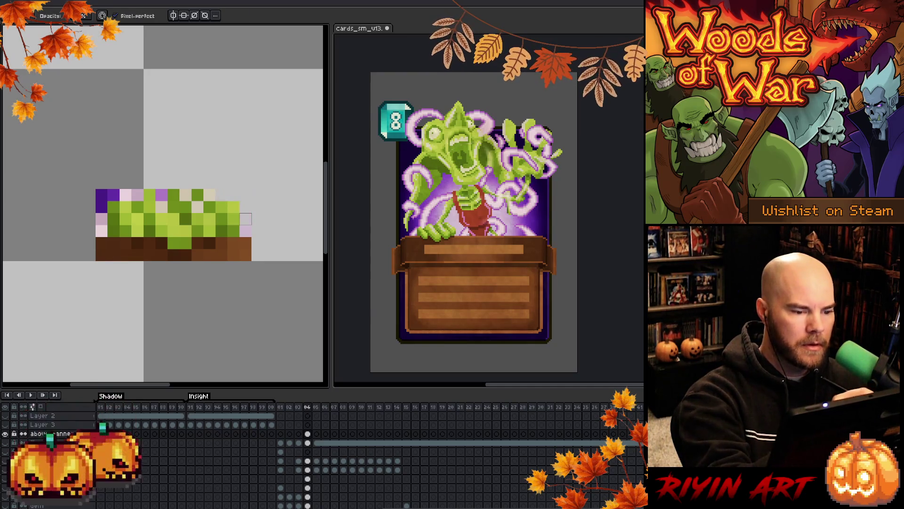
{"action": "right_click", "coordinate": [246, 231]}
{"action": "right_click", "coordinate": [162, 195]}
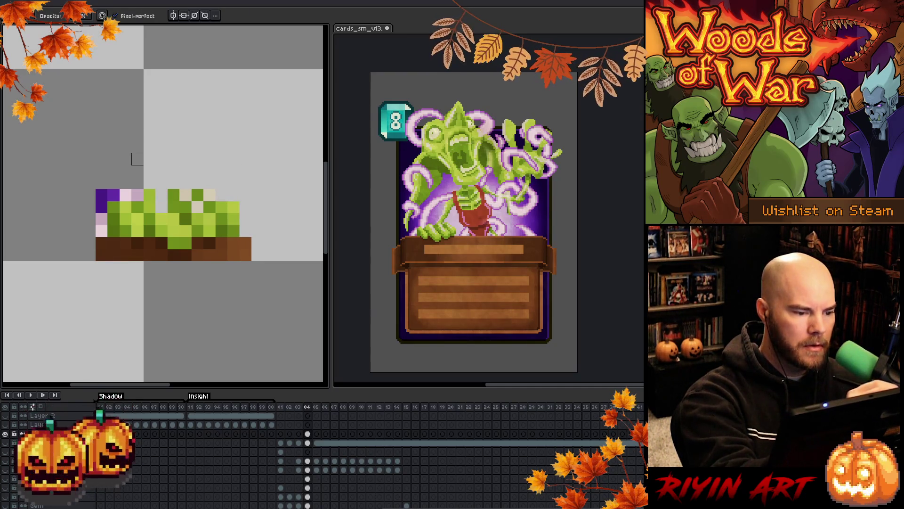
{"action": "mouse_move", "coordinate": [137, 195]}
{"action": "left_mouse_down"}
{"action": "mouse_move", "coordinate": [107, 195]}
{"action": "mouse_move", "coordinate": [102, 231]}
{"action": "left_mouse_up"}
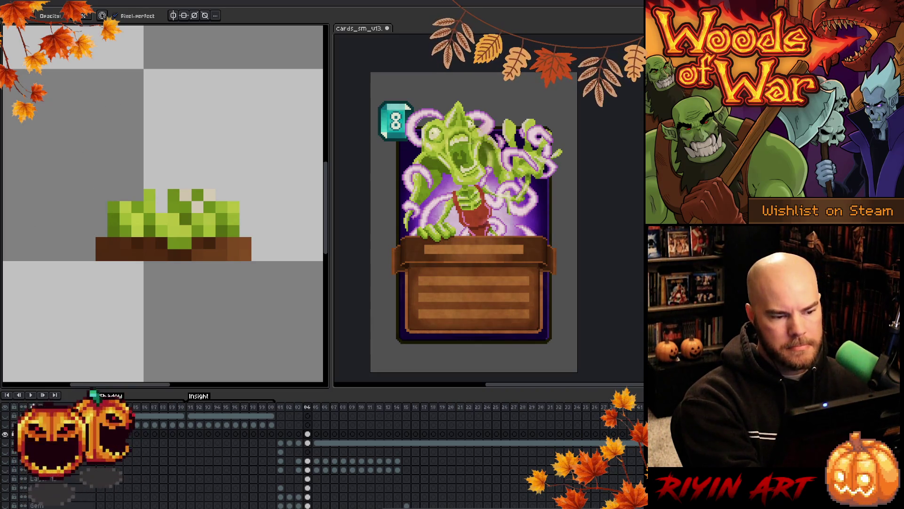
Sample grass greens and add or remove grass tuft pixels along the fragment's top row.
{"action": "key", "text": "i"}
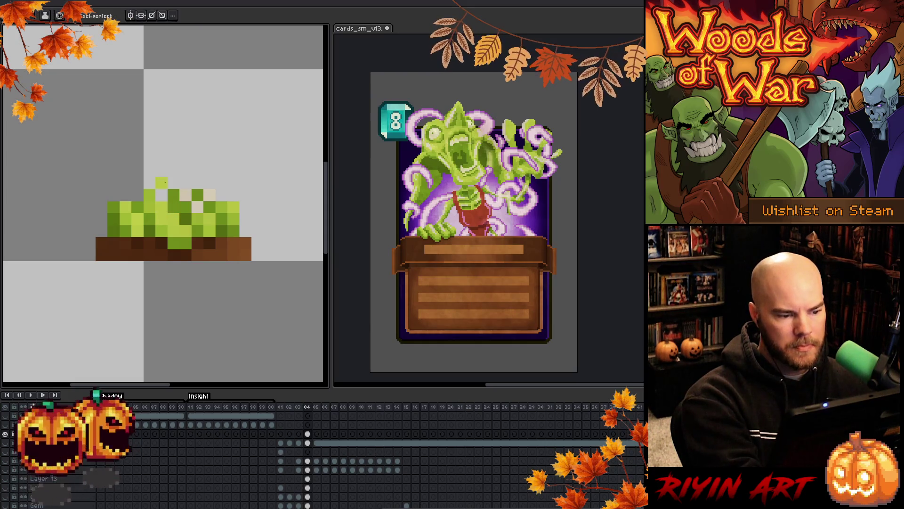
{"action": "key", "text": "b"}
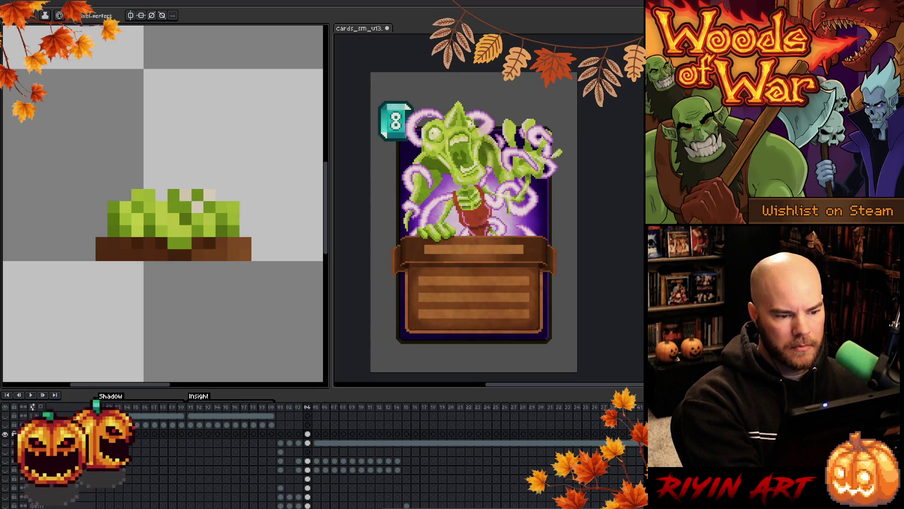
{"action": "key", "text": "i"}
{"action": "left_click", "coordinate": [237, 202], "text": "alt"}
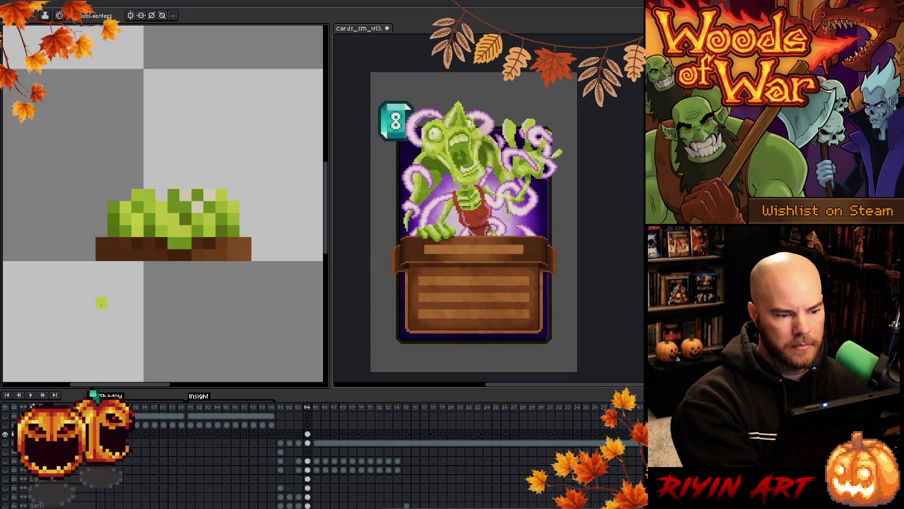
{"action": "left_click", "coordinate": [174, 190], "text": "alt"}
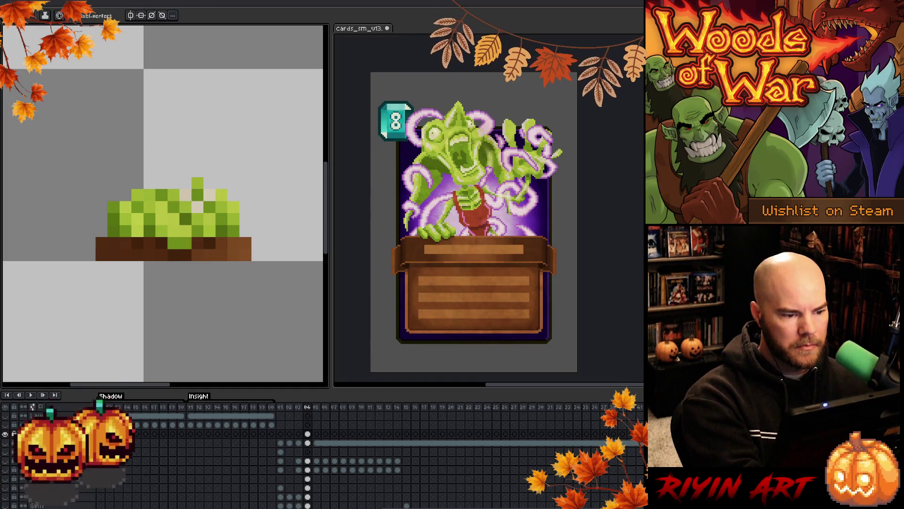
{"action": "left_click", "coordinate": [193, 210], "text": "alt"}
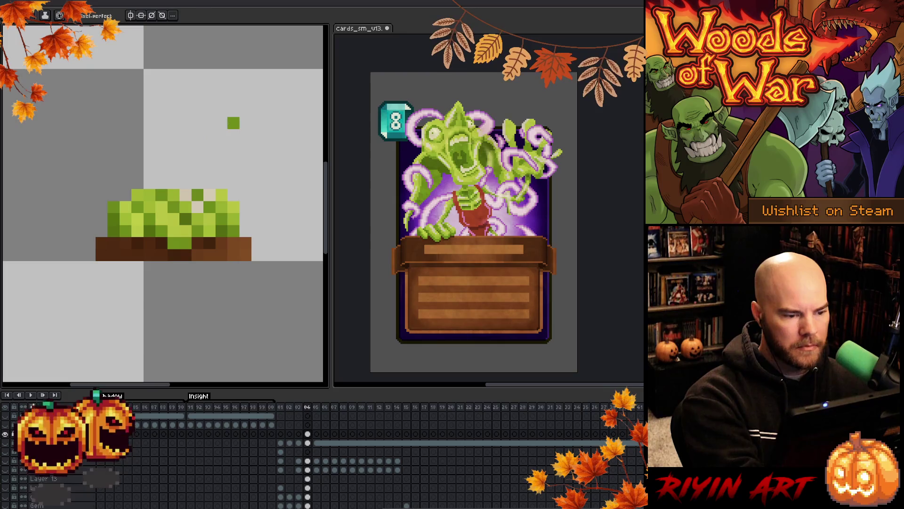
{"action": "key", "text": "i"}
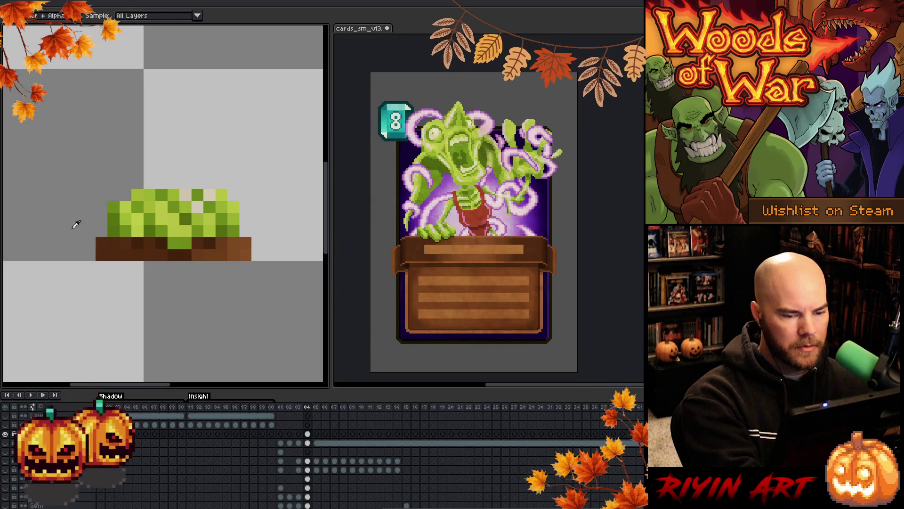
{"action": "left_click", "coordinate": [191, 214], "text": "alt"}
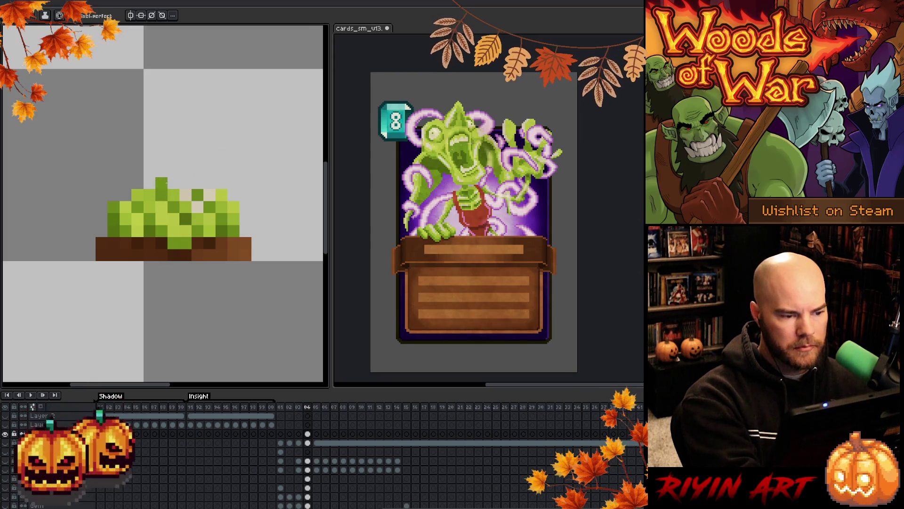
{"action": "key", "text": "e"}
{"action": "left_click", "coordinate": [161, 195]}
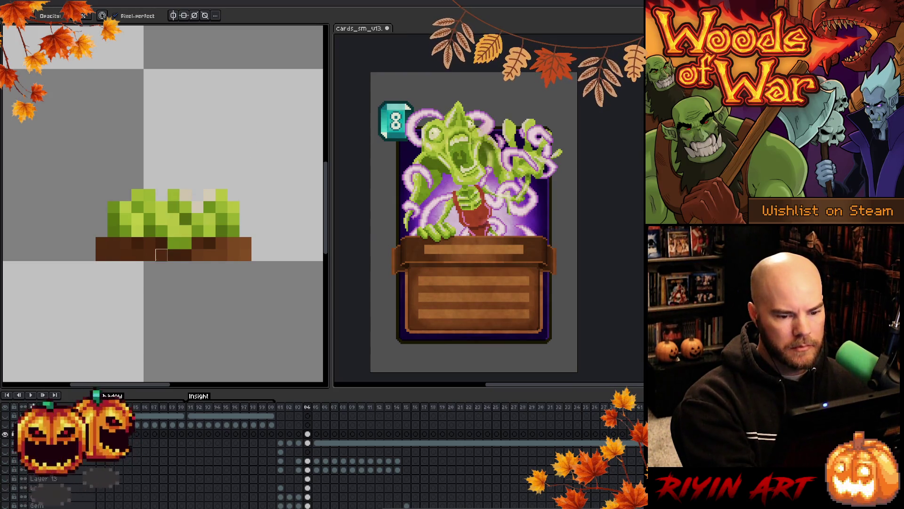
Paint the dirt's dark brown into the dirt-and-grass edge, then show all card layers again.
{"action": "key", "text": "alt"}
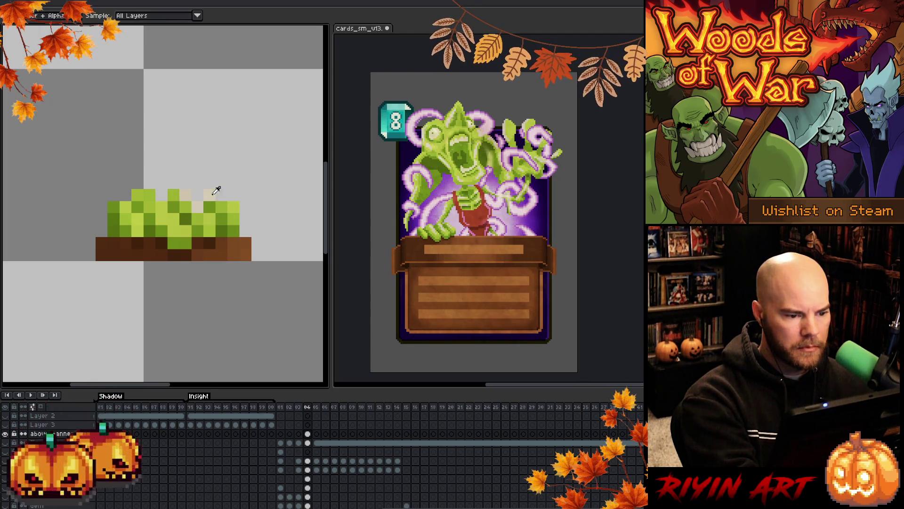
{"action": "left_click", "coordinate": [216, 190]}
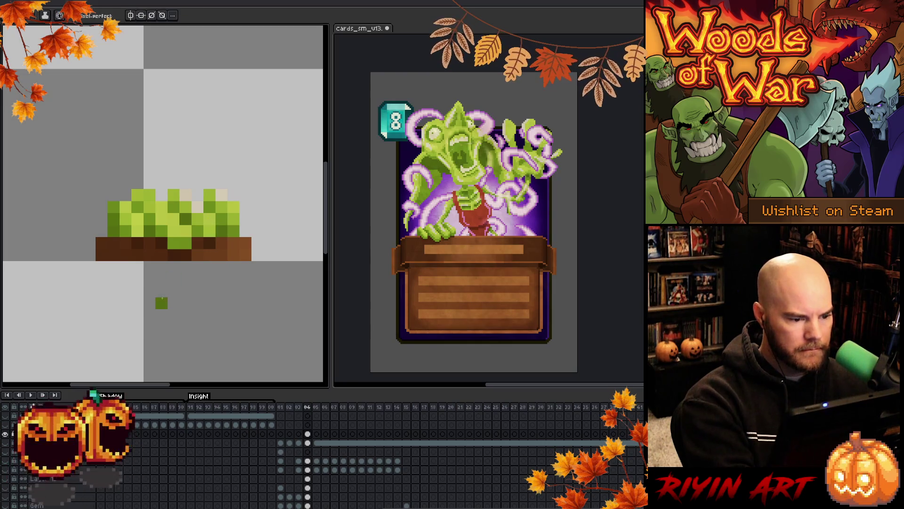
{"action": "key", "text": "alt"}
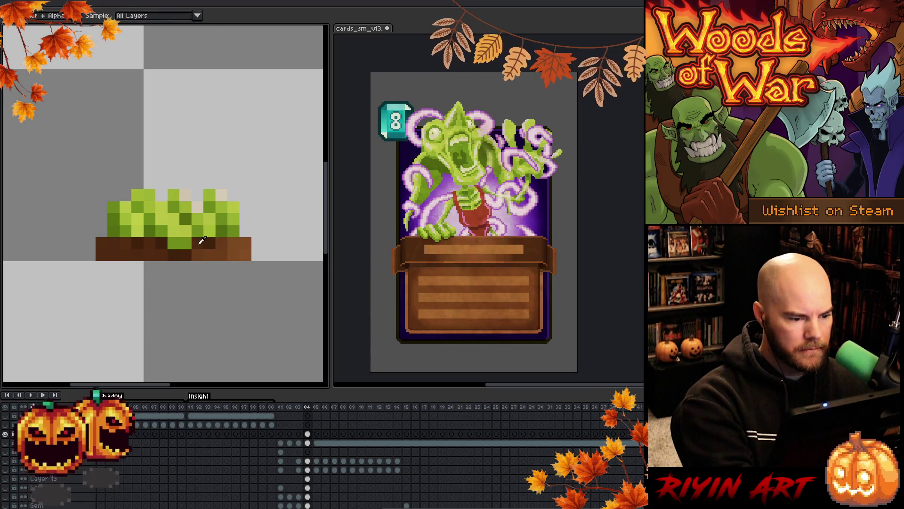
{"action": "left_click", "coordinate": [201, 240], "text": "alt"}
{"action": "left_click_drag", "start_coordinate": [227, 245], "coordinate": [235, 233]}
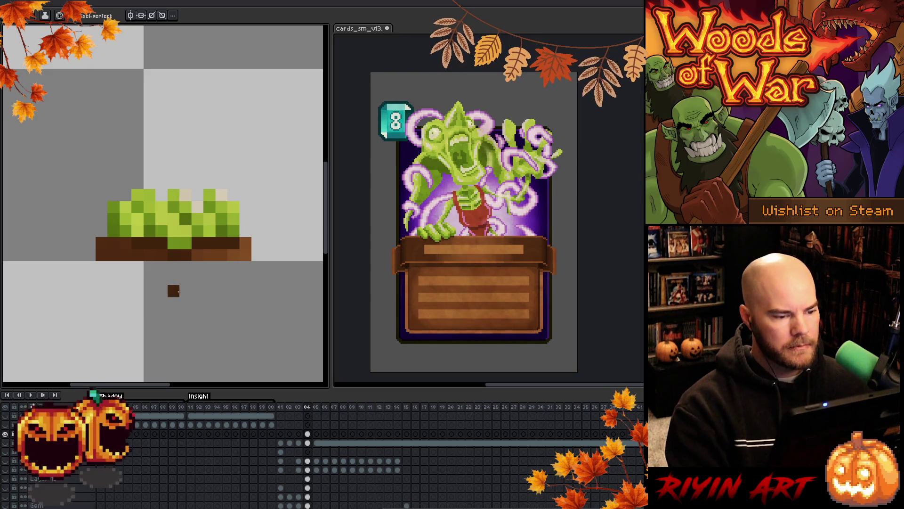
{"action": "left_click", "coordinate": [8, 437]}
{"action": "scroll", "coordinate": [159, 280], "scroll_direction": "down", "scroll_amount": 5}
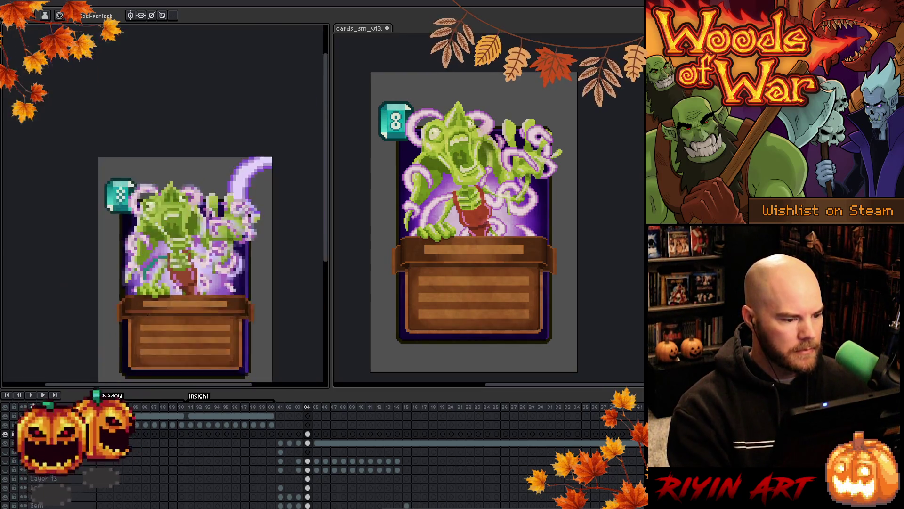
{"action": "scroll", "coordinate": [159, 280], "scroll_direction": "up", "scroll_amount": 2}
{"action": "scroll", "coordinate": [159, 280], "scroll_direction": "down", "scroll_amount": 2}
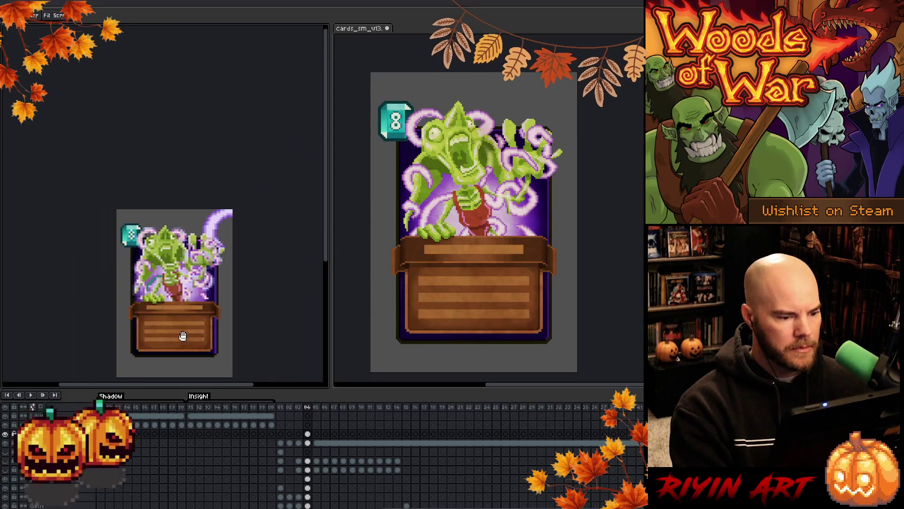
{"action": "scroll", "coordinate": [181, 226], "scroll_direction": "down", "scroll_amount": 4}
{"action": "scroll", "coordinate": [182, 226], "scroll_direction": "up", "scroll_amount": 1}
{"action": "scroll", "coordinate": [182, 226], "scroll_direction": "up", "scroll_amount": 2}
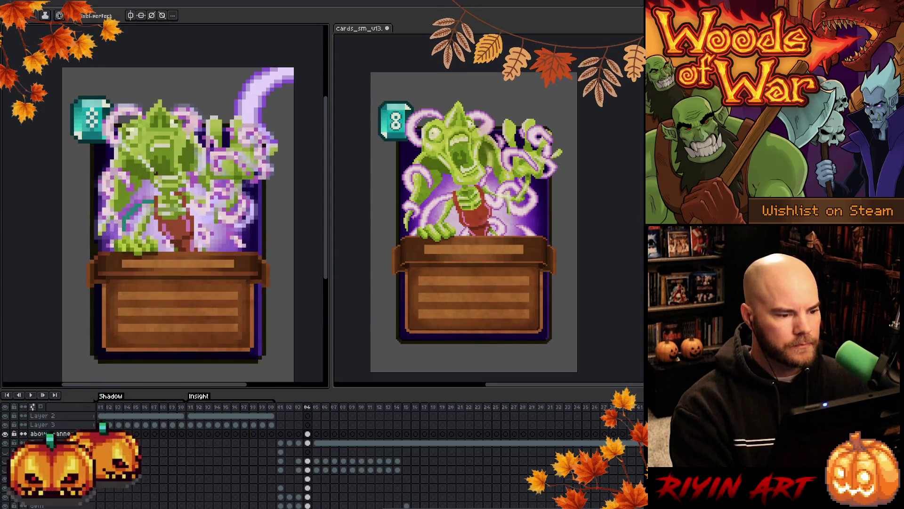
{"action": "scroll", "coordinate": [183, 226], "scroll_direction": "down", "scroll_amount": 1}
{"action": "scroll", "coordinate": [142, 244], "scroll_direction": "up", "scroll_amount": 3}
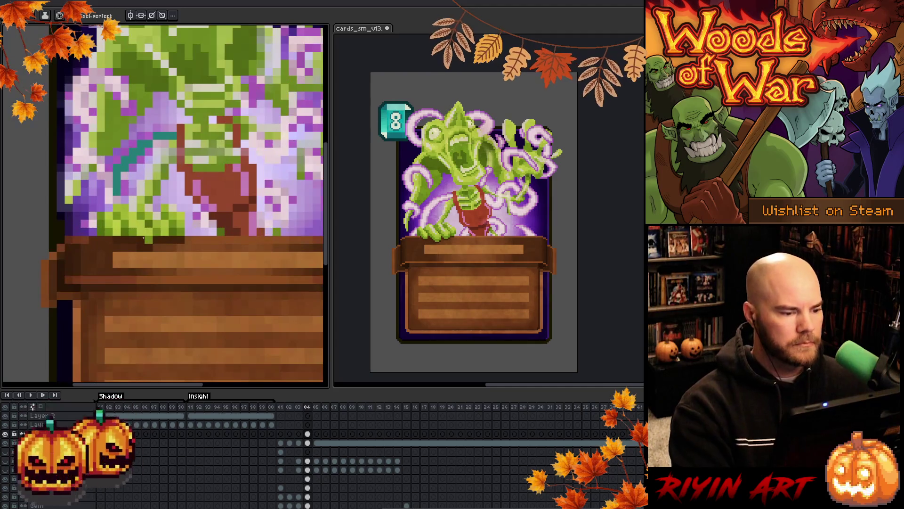
{"action": "key", "text": "i"}
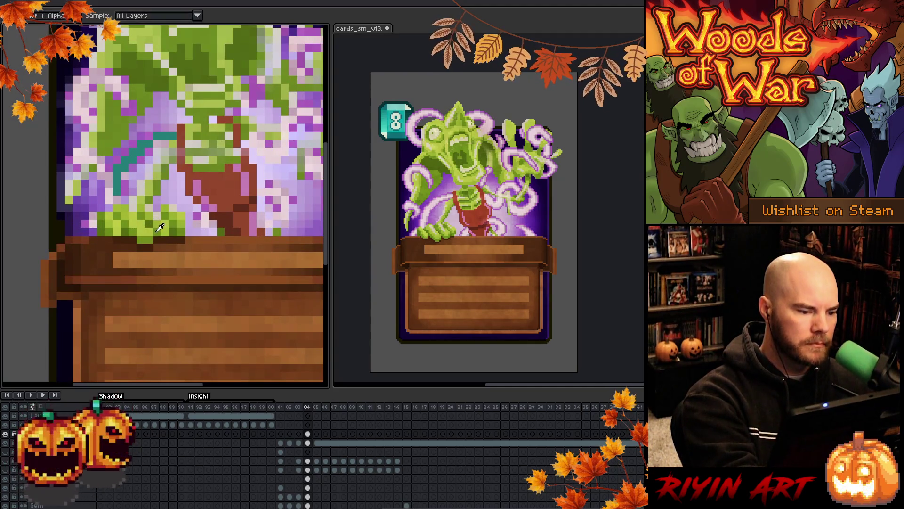
{"action": "key", "text": "b"}
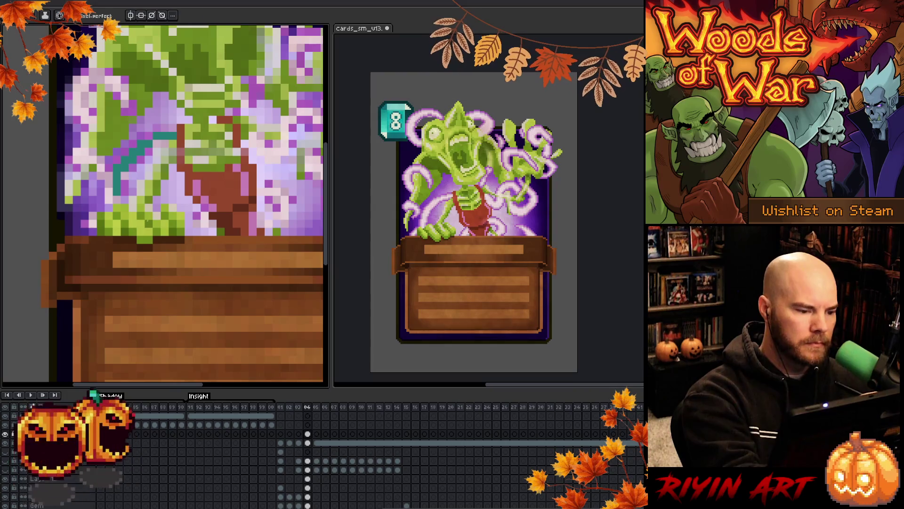
{"action": "scroll", "coordinate": [251, 415], "scroll_direction": "up", "scroll_amount": 1}
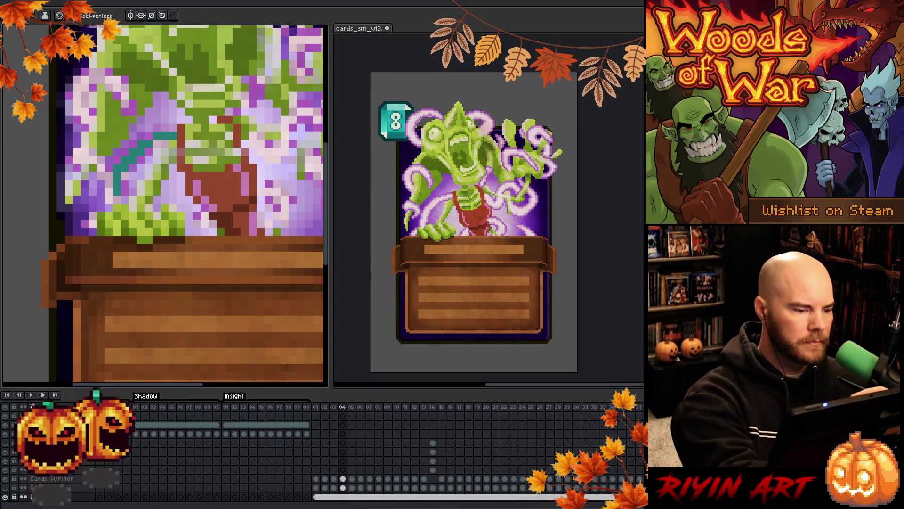
{"action": "left_click", "coordinate": [116, 216], "text": "ctrl"}
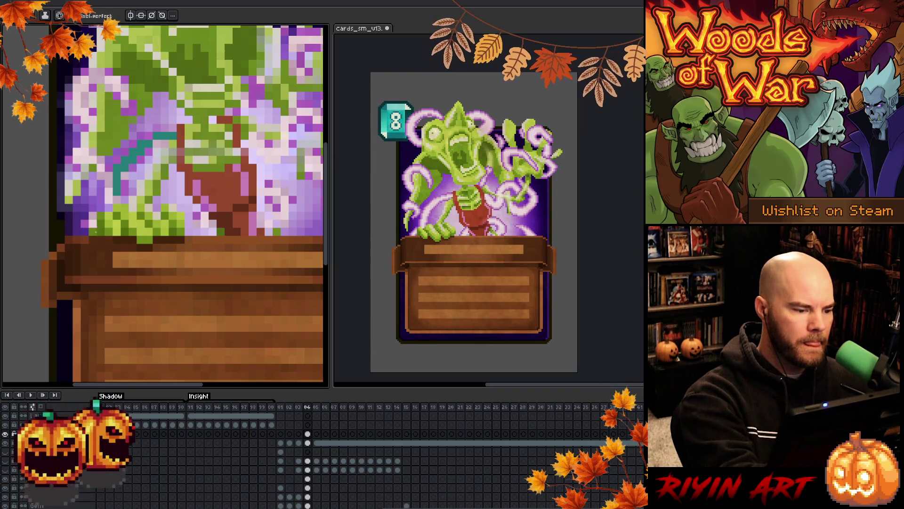
{"action": "key", "text": "b"}
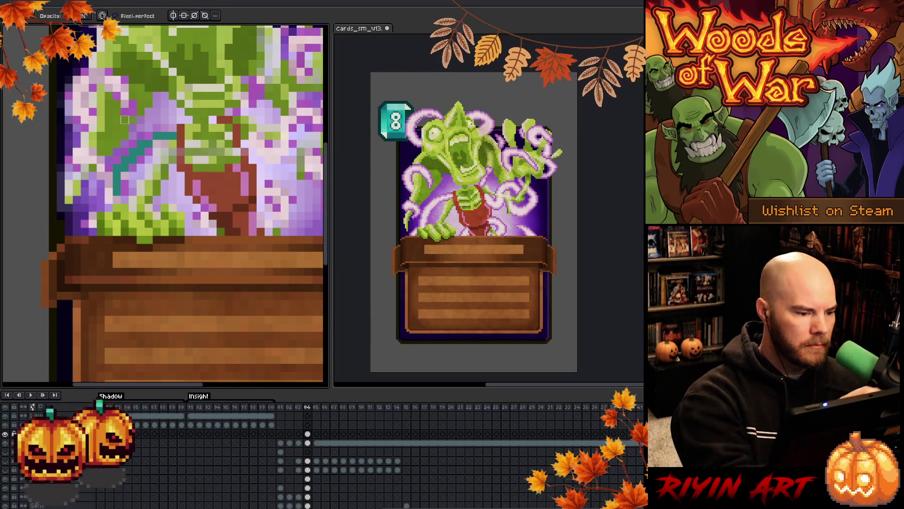
{"action": "key", "text": "shift+n"}
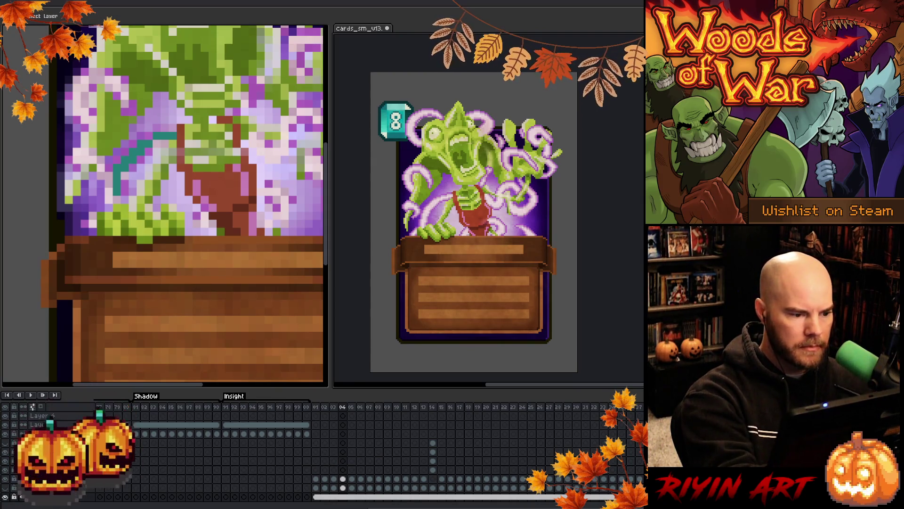
{"action": "left_click", "coordinate": [135, 235], "text": "ctrl"}
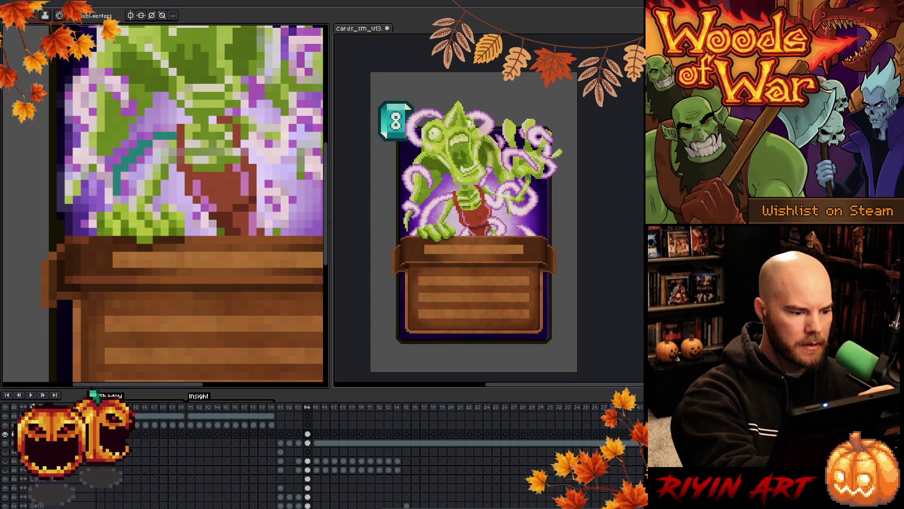
{"action": "key", "text": "alt"}
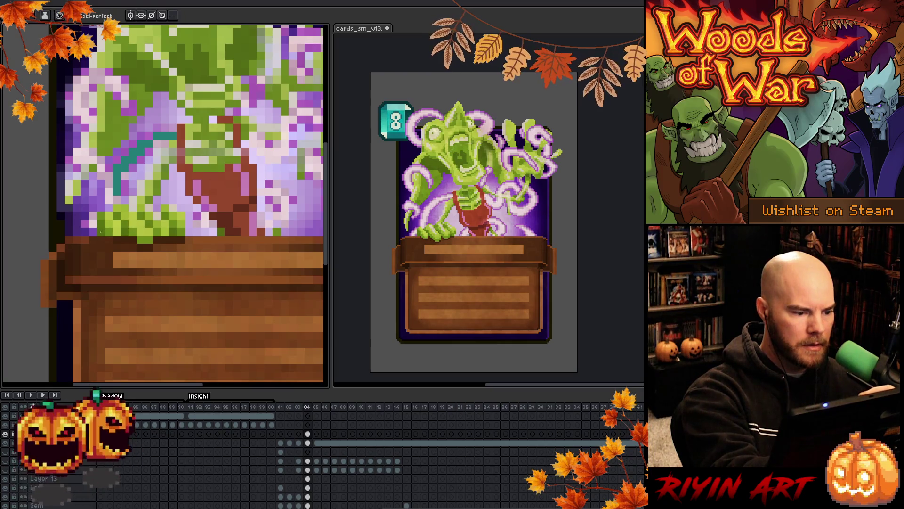
{"action": "key", "text": "i"}
{"action": "key", "text": "b"}
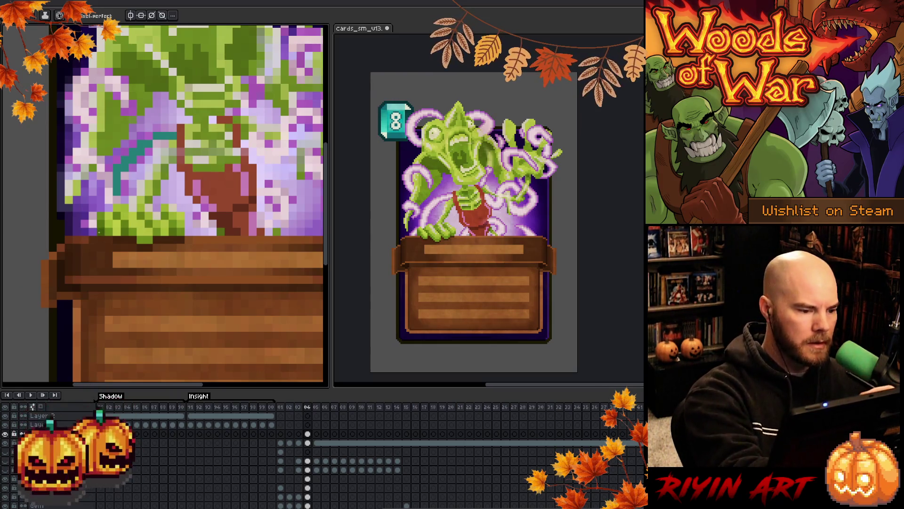
{"action": "scroll", "coordinate": [121, 166], "scroll_direction": "down", "scroll_amount": 4}
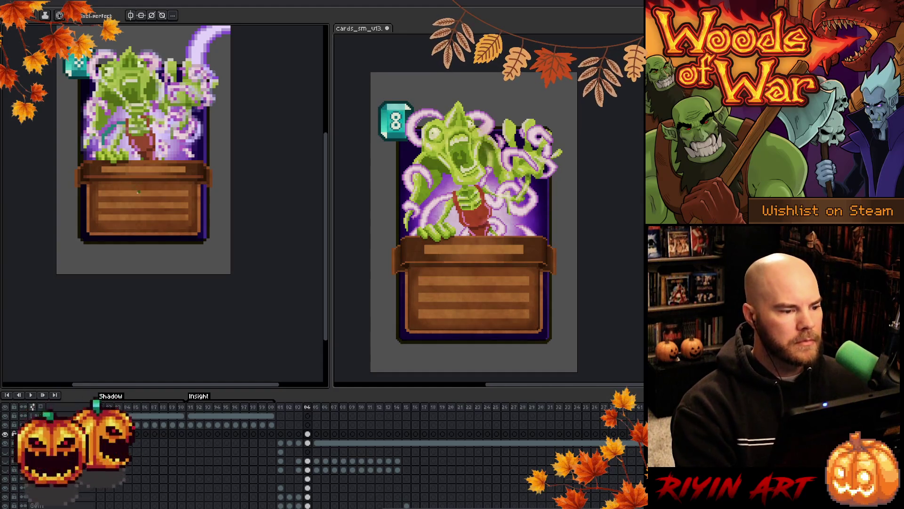
Drag the canvas-preview splitter right and zoom into a close-up of the monster's tendrils.
{"action": "scroll", "coordinate": [121, 167], "scroll_direction": "up", "scroll_amount": 3}
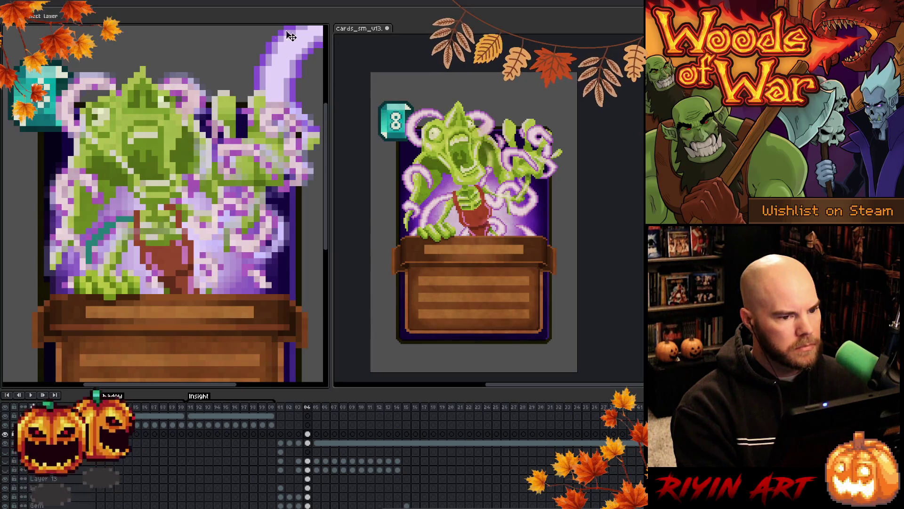
{"action": "left_click_drag", "start_coordinate": [331, 57], "coordinate": [429, 62]}
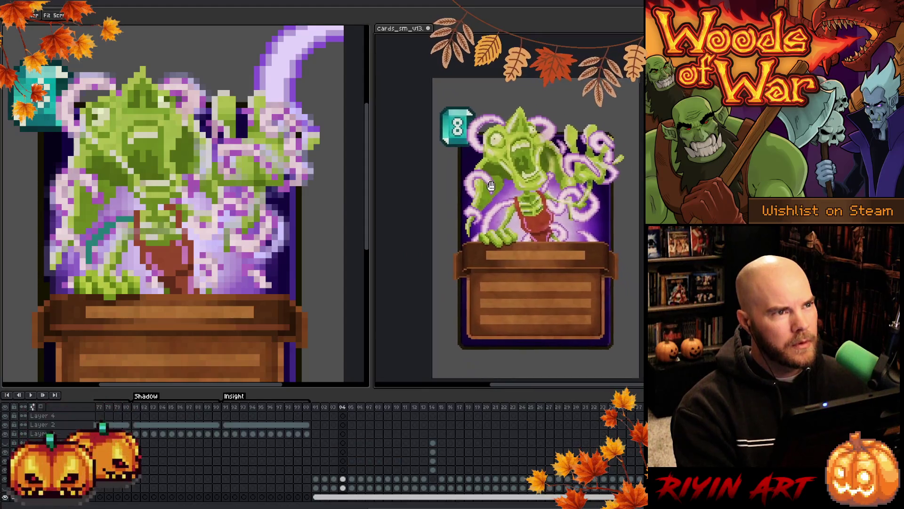
{"action": "key", "text": "v"}
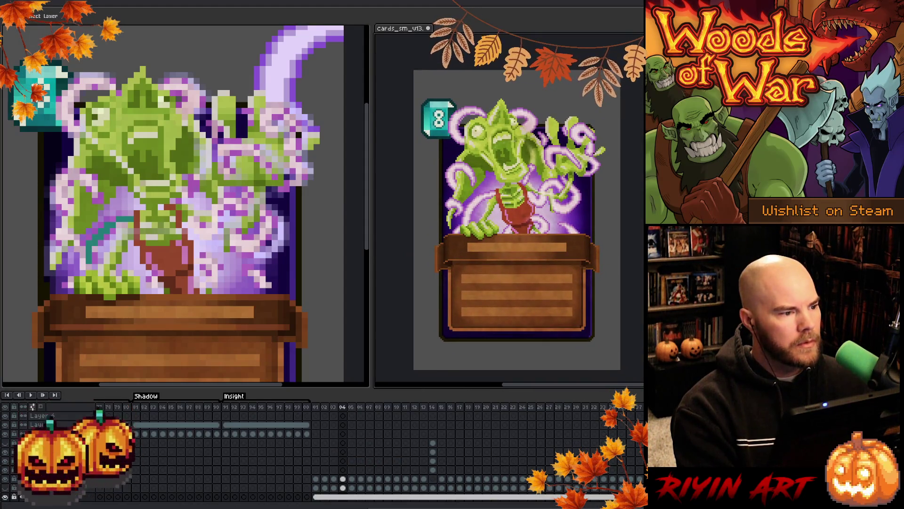
{"action": "left_click_drag", "start_coordinate": [123, 255], "coordinate": [136, 243]}
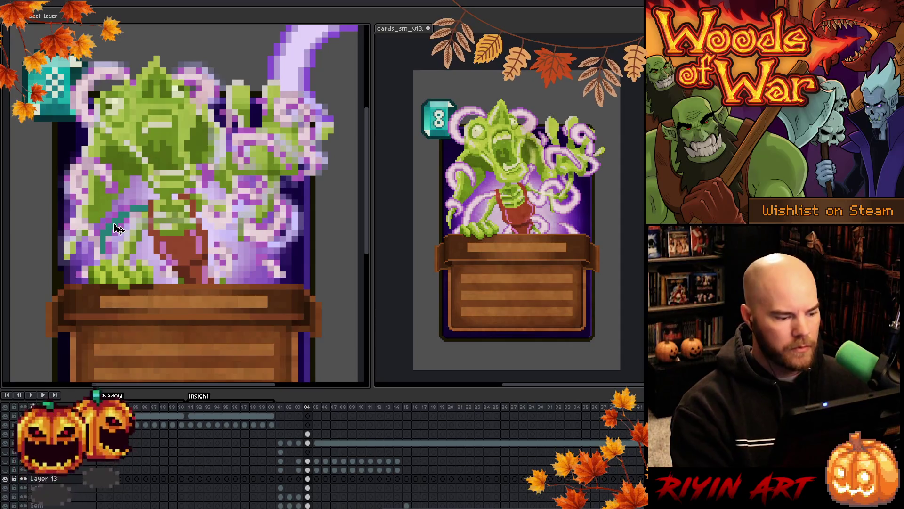
{"action": "key", "text": "b"}
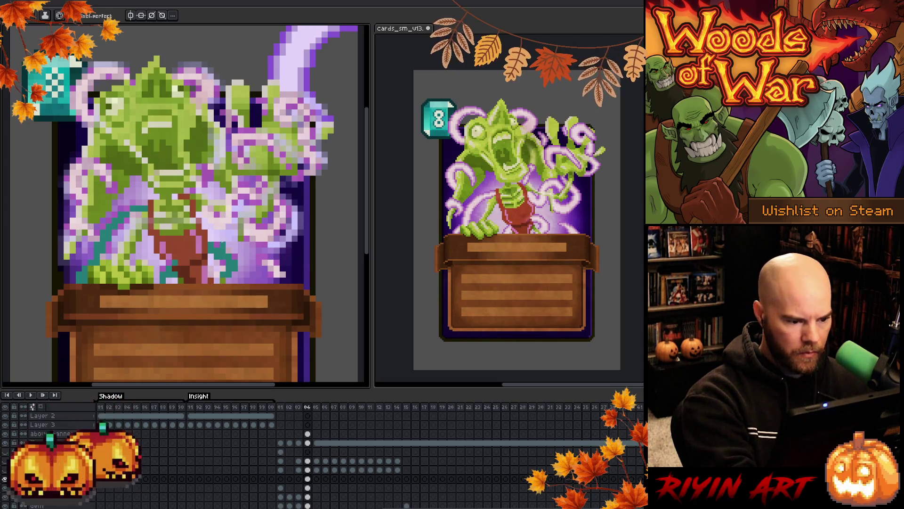
Outline the lower tendrils in teal, hiding and reshowing the pink tendril shading to check.
{"action": "key", "text": "b"}
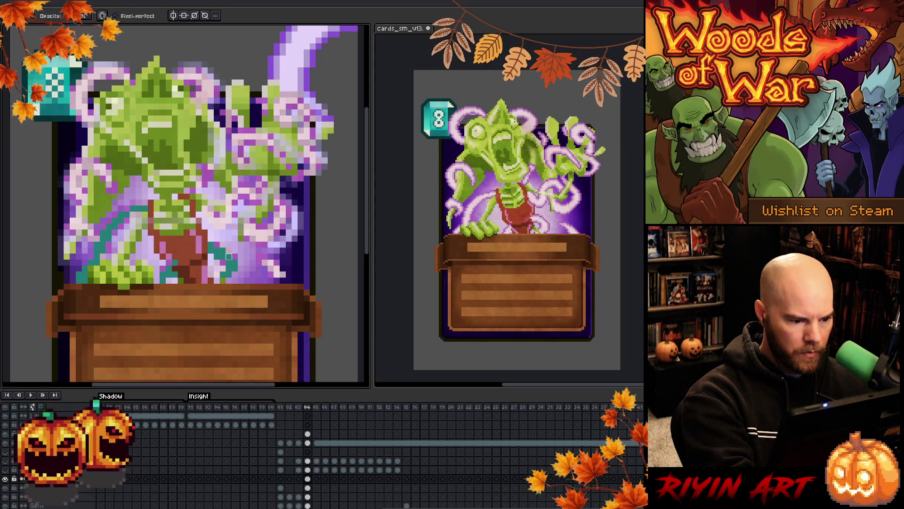
{"action": "left_click", "coordinate": [6, 488]}
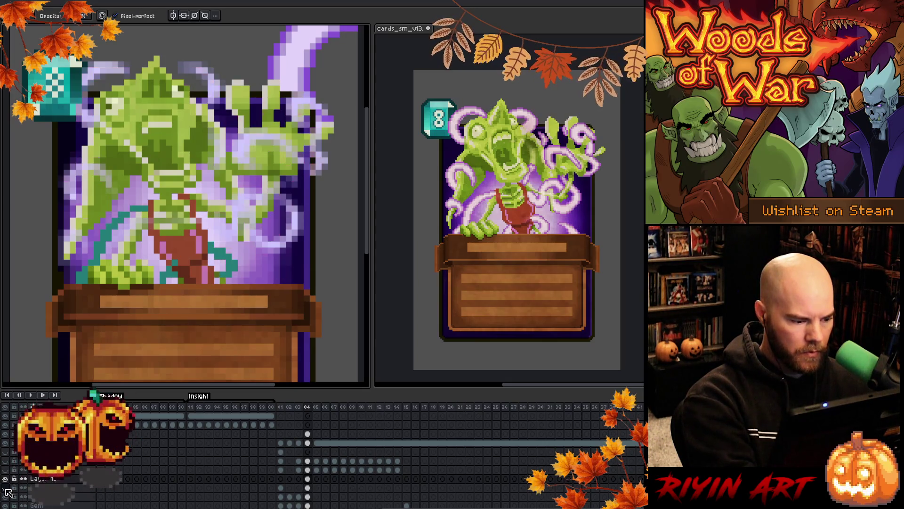
{"action": "key", "text": "e"}
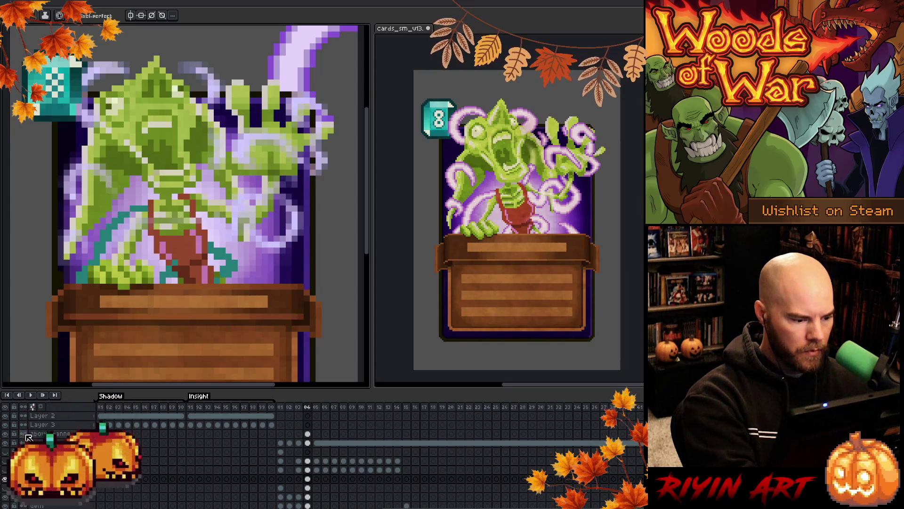
{"action": "left_click", "coordinate": [5, 478]}
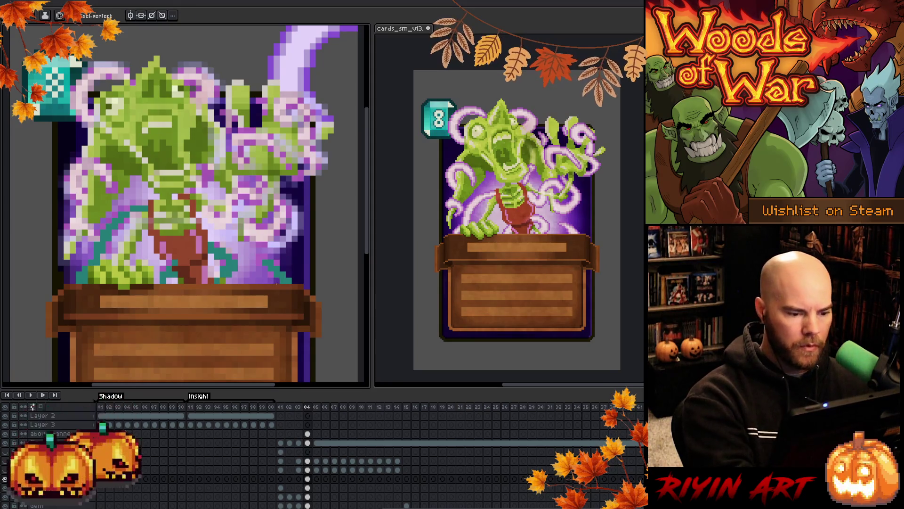
Trace teal outlines along the left-side tendrils, alternating pencil and eraser on the outline layer.
{"action": "right_click", "coordinate": [328, 221]}
{"action": "key", "text": "Escape"}
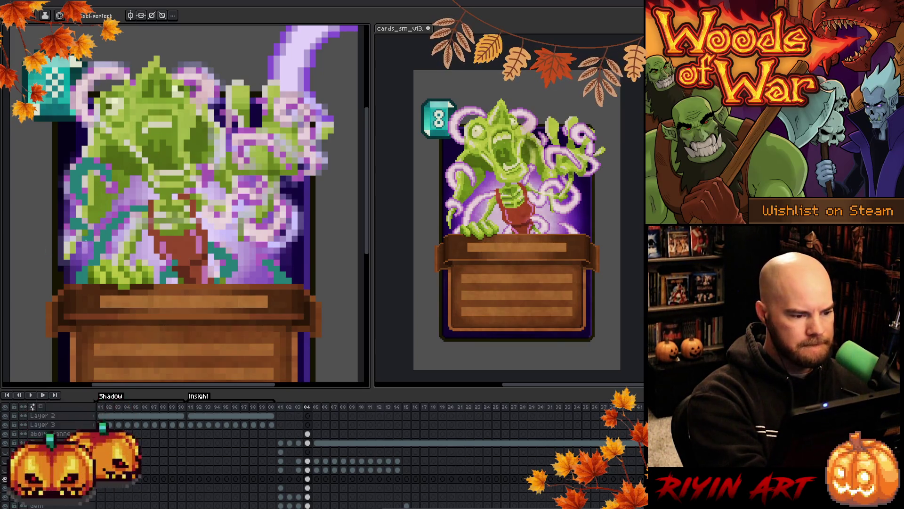
{"action": "key", "text": "b"}
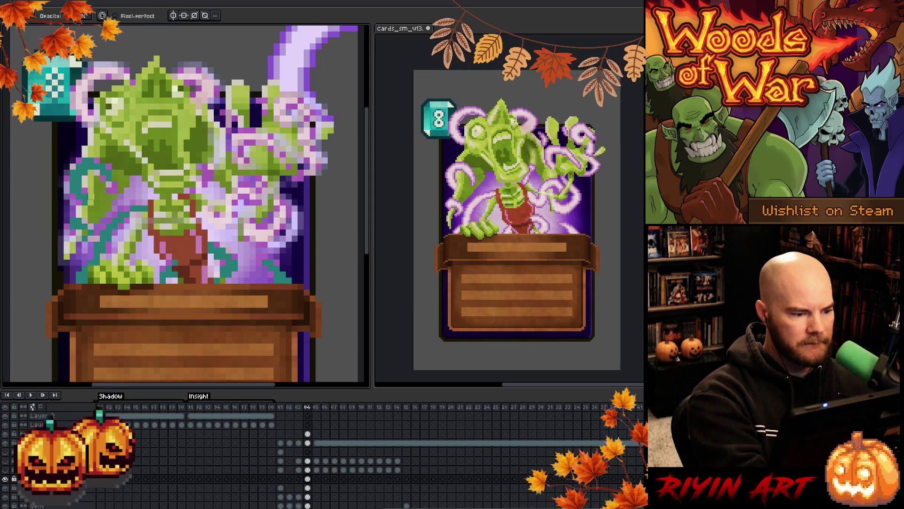
{"action": "key", "text": "e"}
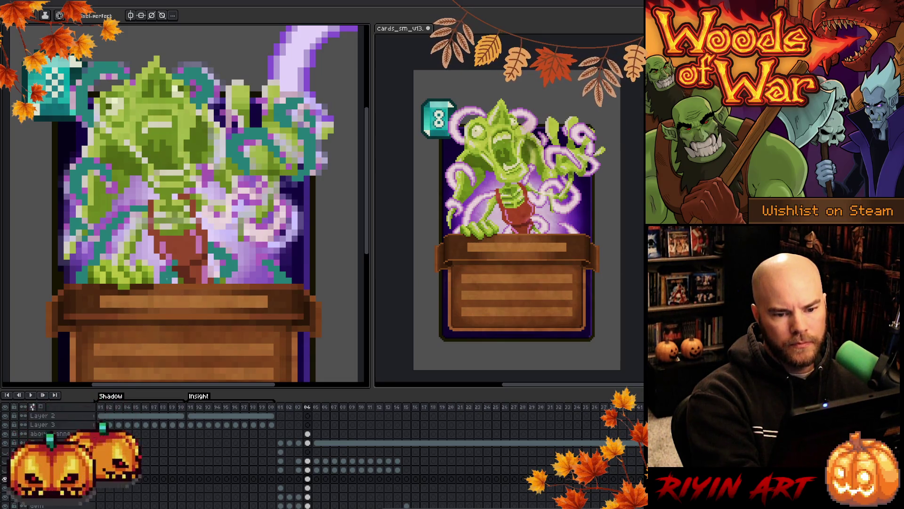
Extend teal outlines around the right-side tendrils, toggling tendril and outline layers to compare.
{"action": "key", "text": "b"}
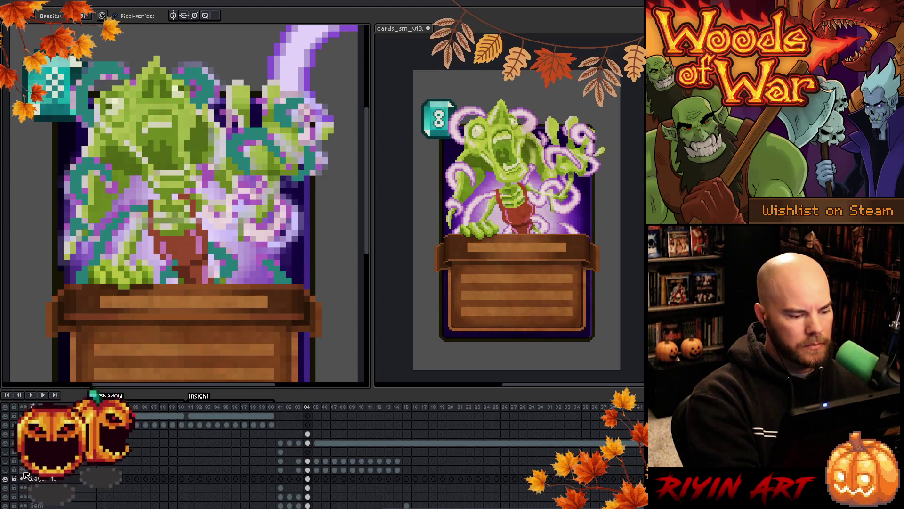
{"action": "left_click", "coordinate": [6, 488]}
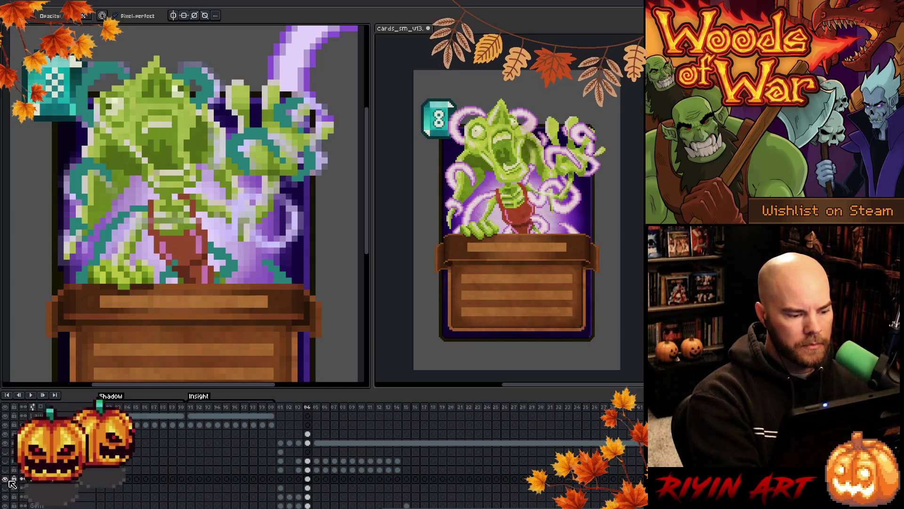
{"action": "left_click", "coordinate": [6, 480]}
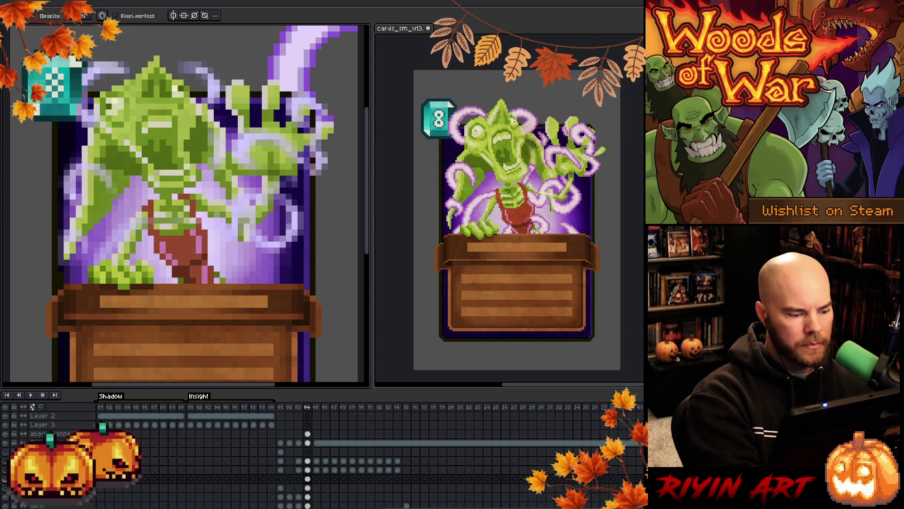
{"action": "left_click", "coordinate": [7, 481]}
{"action": "key", "text": "e"}
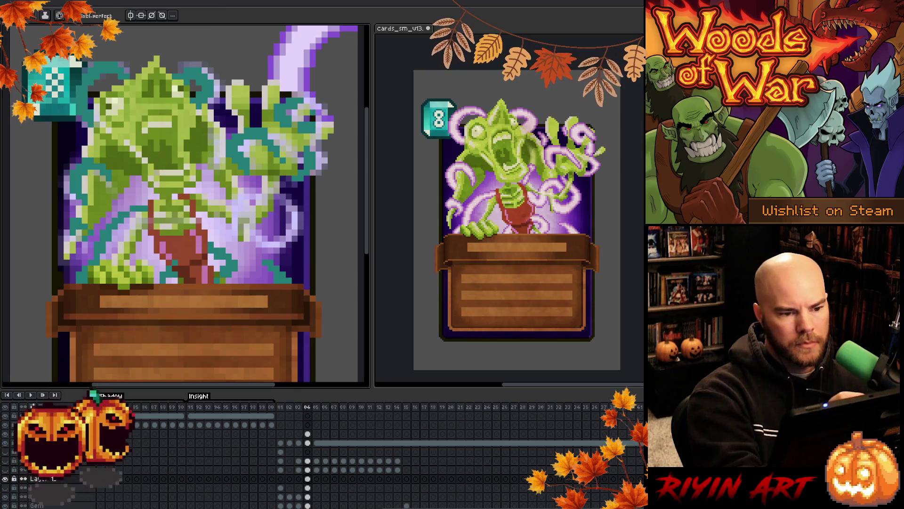
{"action": "key", "text": "b"}
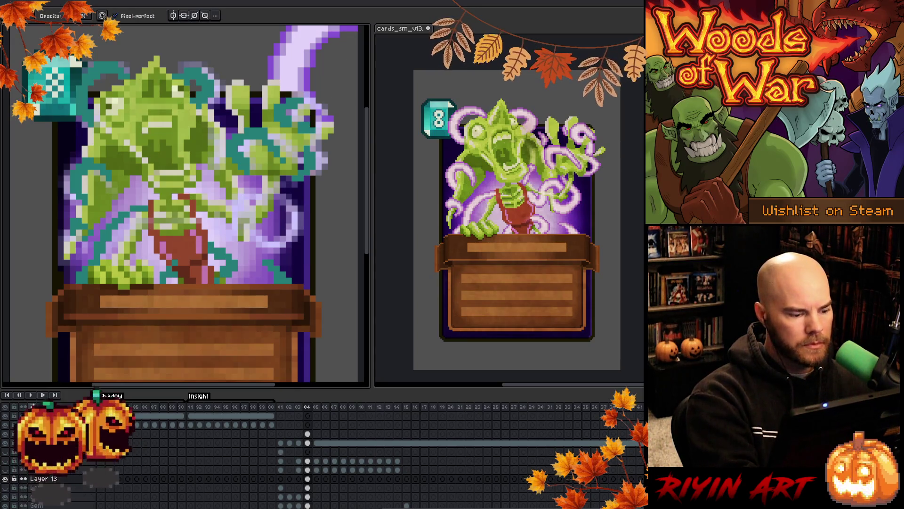
{"action": "left_click", "coordinate": [5, 478]}
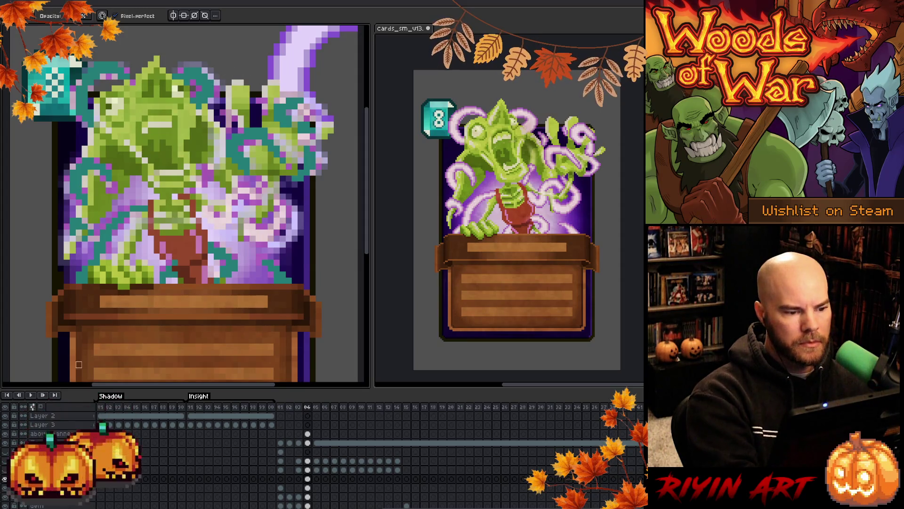
{"action": "key", "text": "e"}
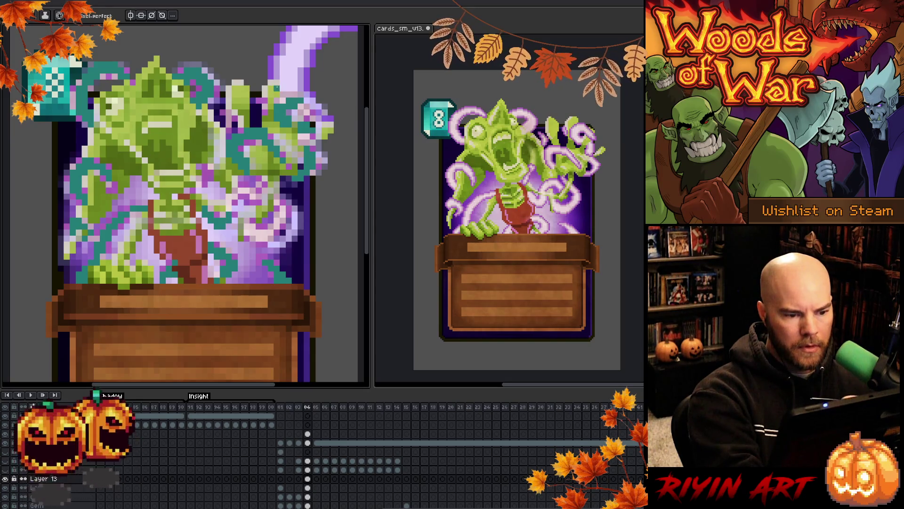
{"action": "left_click", "coordinate": [6, 487]}
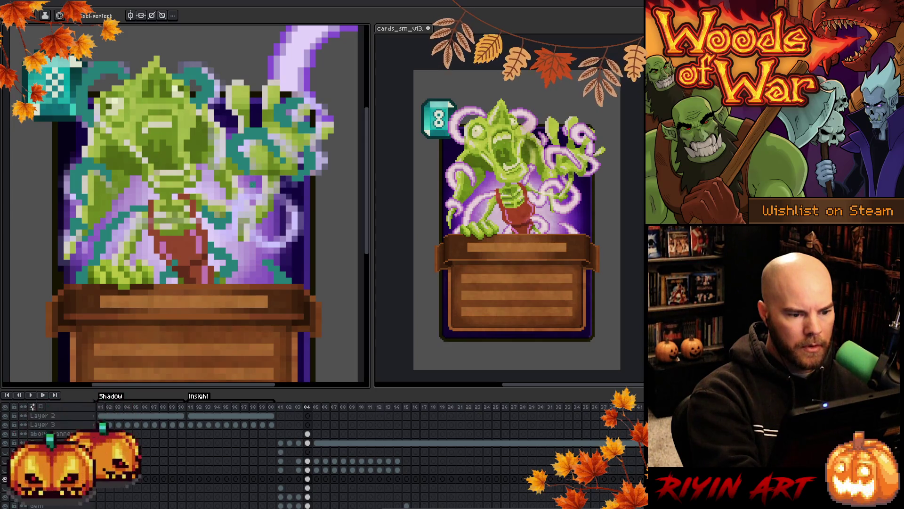
{"action": "left_click", "coordinate": [6, 488]}
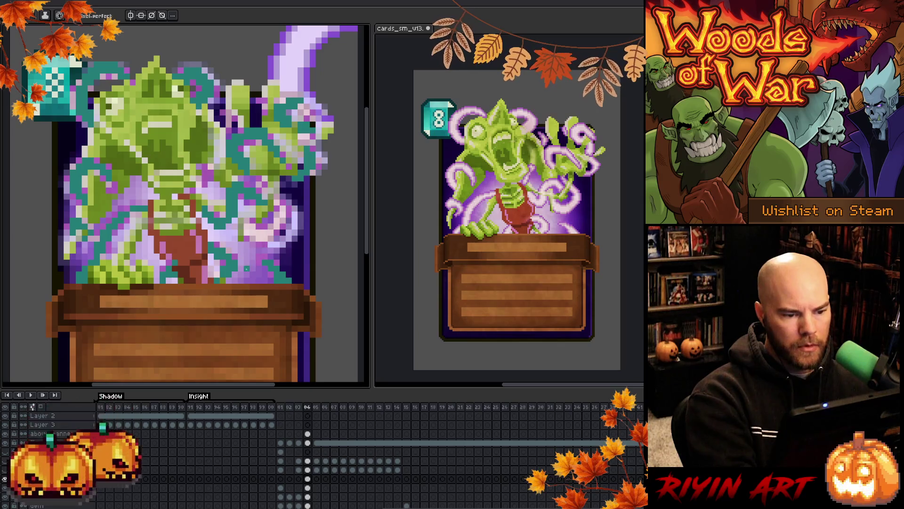
{"action": "key", "text": "b"}
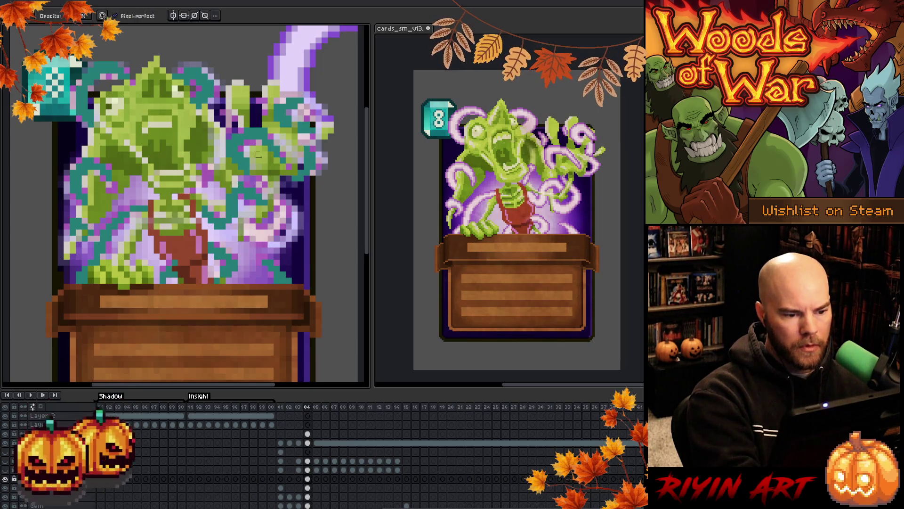
{"action": "key", "text": "e"}
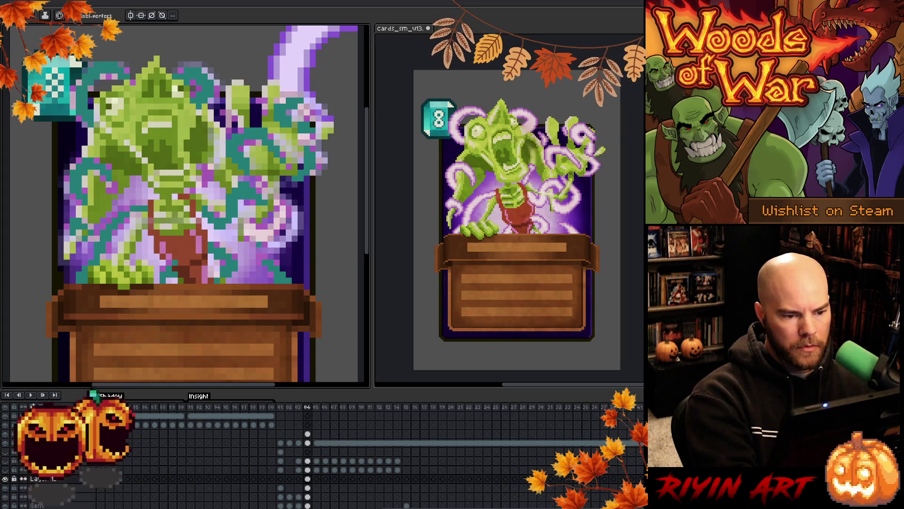
{"action": "key", "text": "b"}
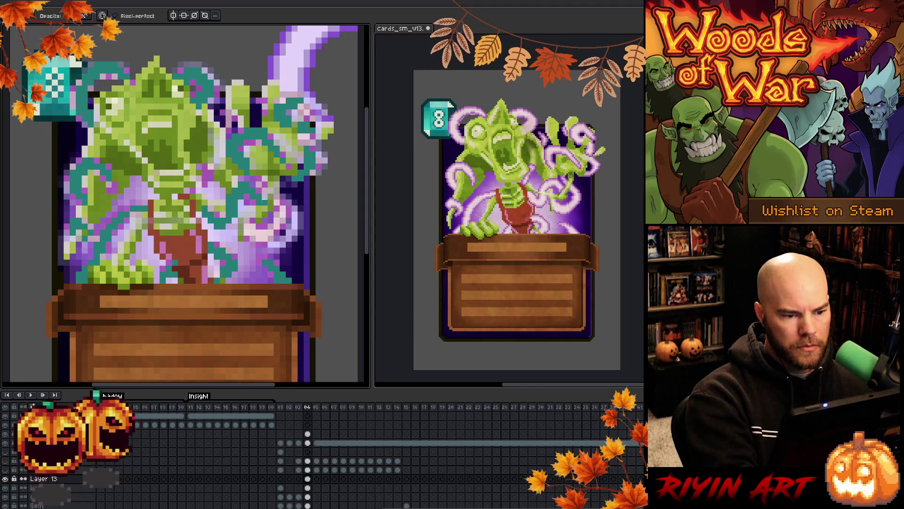
{"action": "key", "text": "e"}
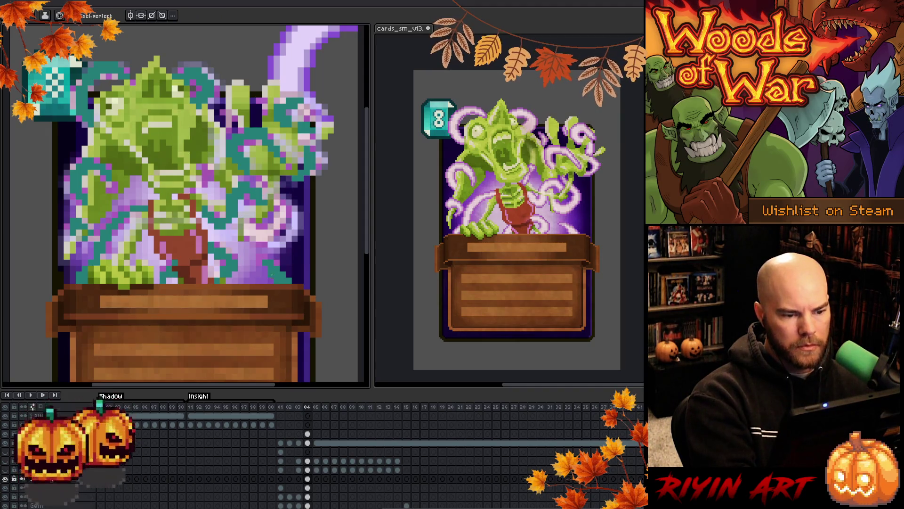
{"action": "key", "text": "b"}
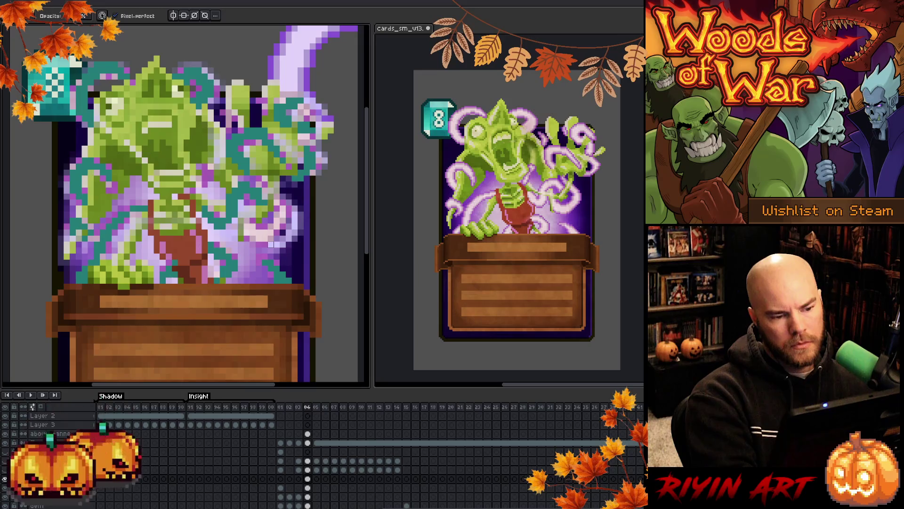
{"action": "key", "text": "e"}
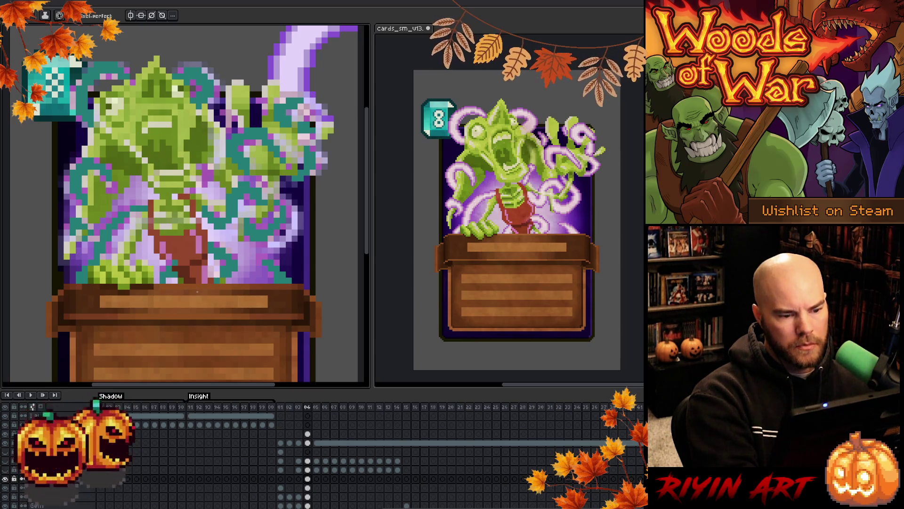
{"action": "key", "text": "b"}
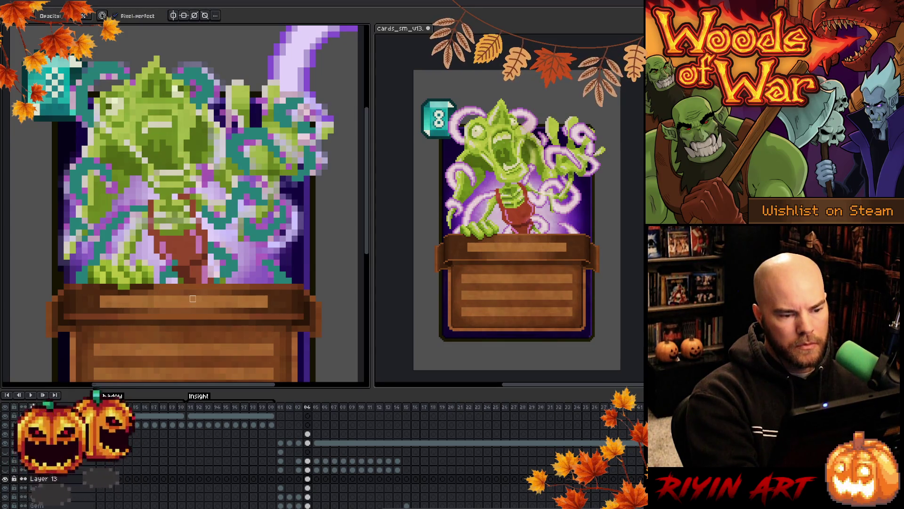
{"action": "key", "text": "e"}
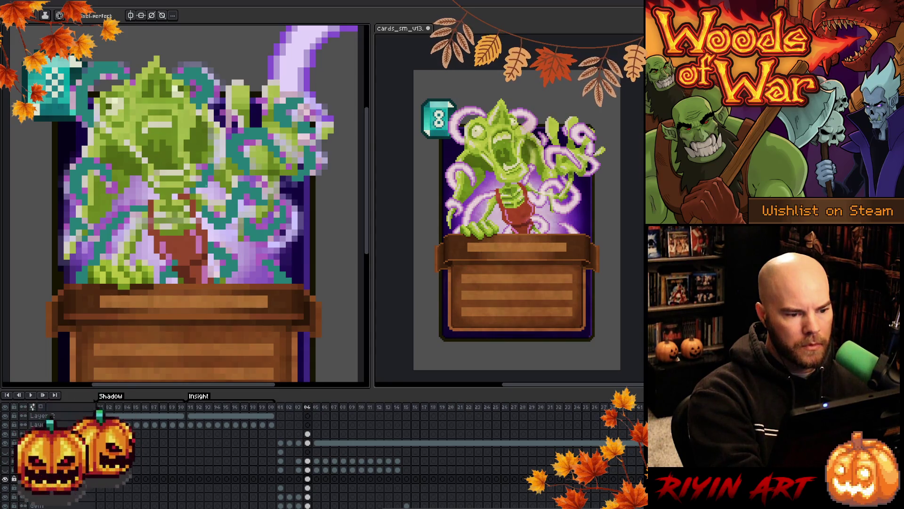
{"action": "key", "text": "b"}
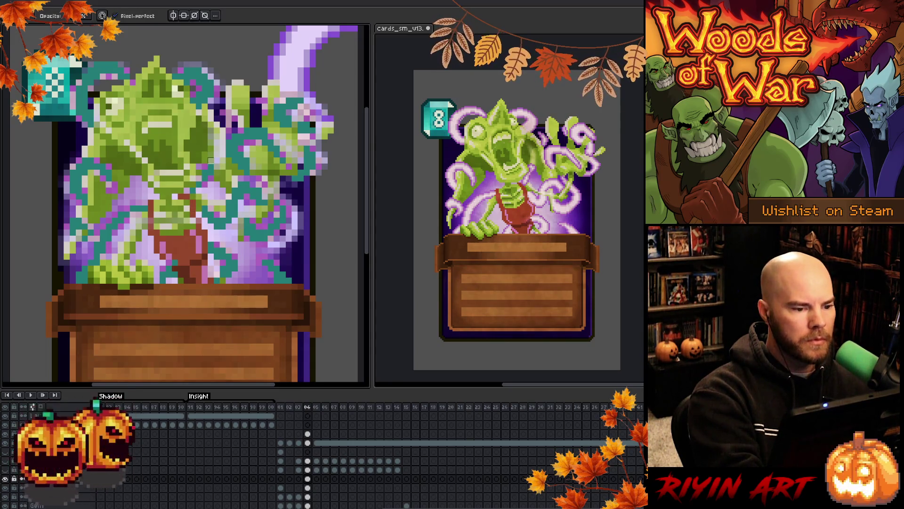
{"action": "key", "text": "e"}
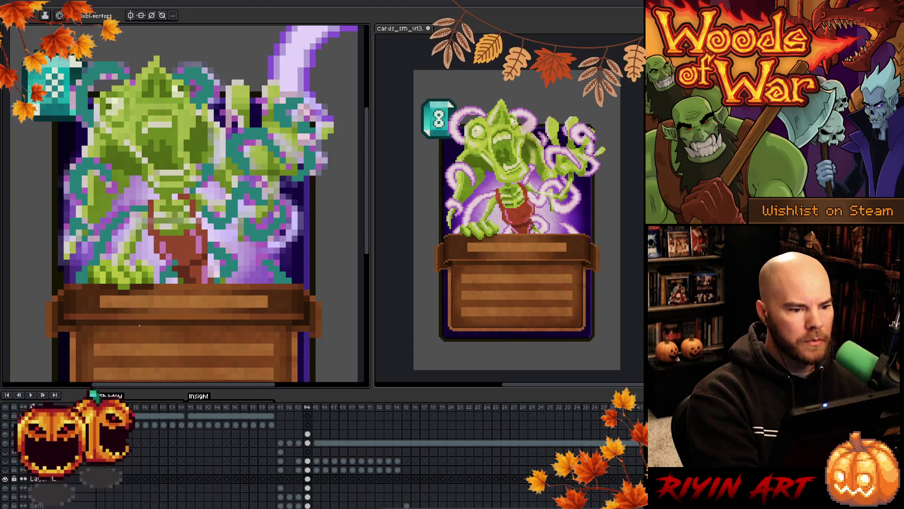
{"action": "key", "text": "h"}
{"action": "left_click_drag", "start_coordinate": [203, 246], "coordinate": [186, 287]}
{"action": "key", "text": "e"}
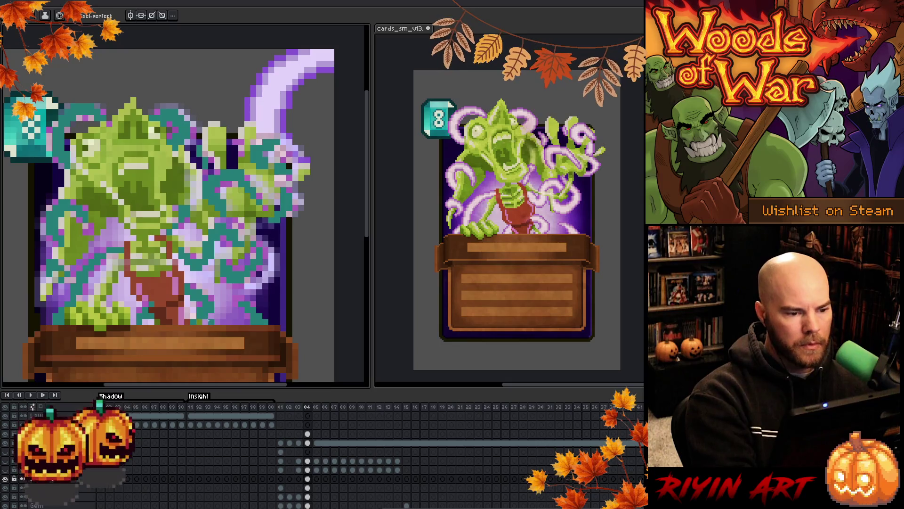
{"action": "key", "text": "b"}
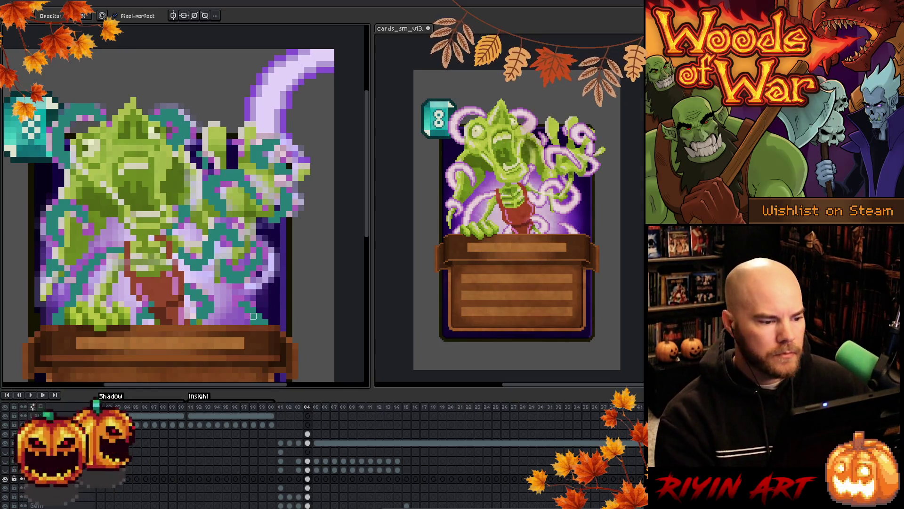
{"action": "scroll", "coordinate": [198, 247], "scroll_direction": "down", "scroll_amount": 2}
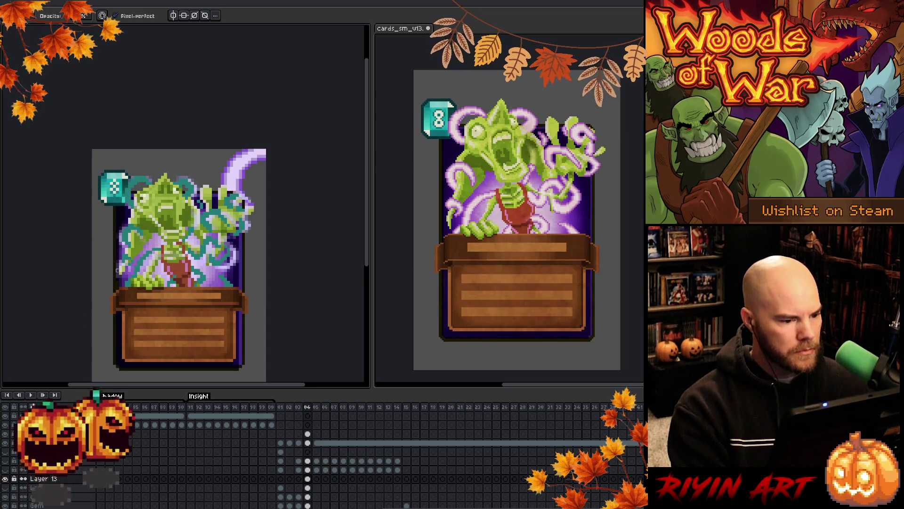
{"action": "scroll", "coordinate": [156, 256], "scroll_direction": "up", "scroll_amount": 1}
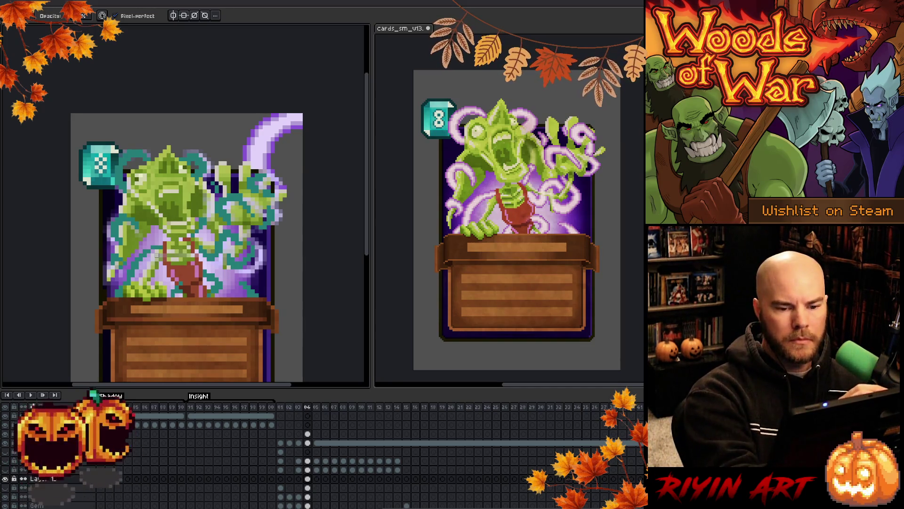
{"action": "key", "text": "e"}
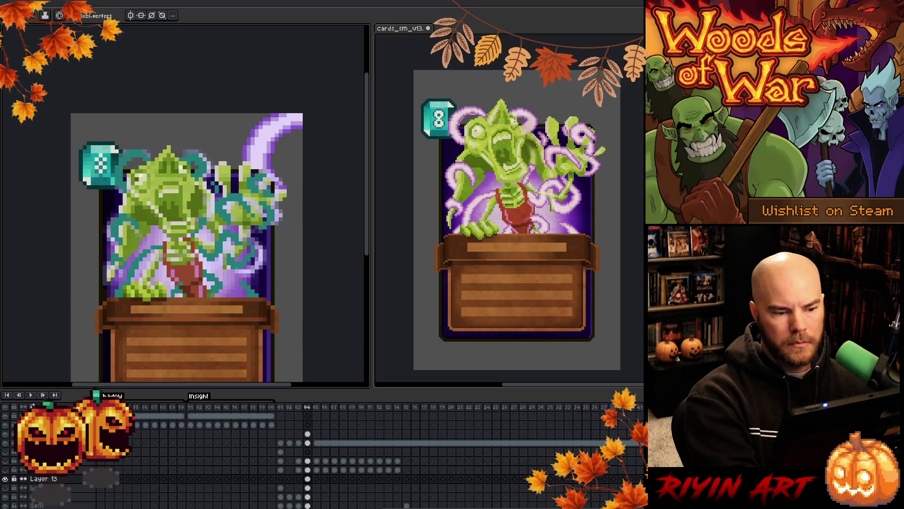
{"action": "key", "text": "b"}
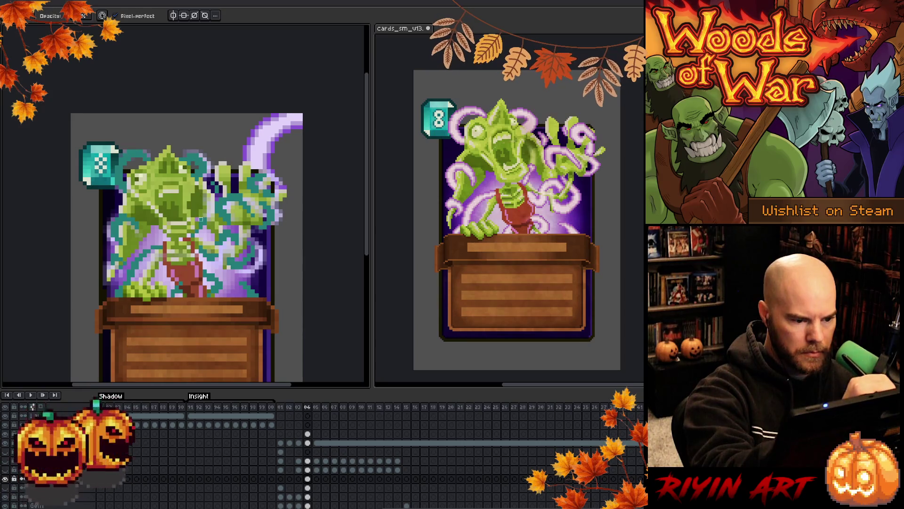
{"action": "key", "text": "e"}
{"action": "key", "text": "alt"}
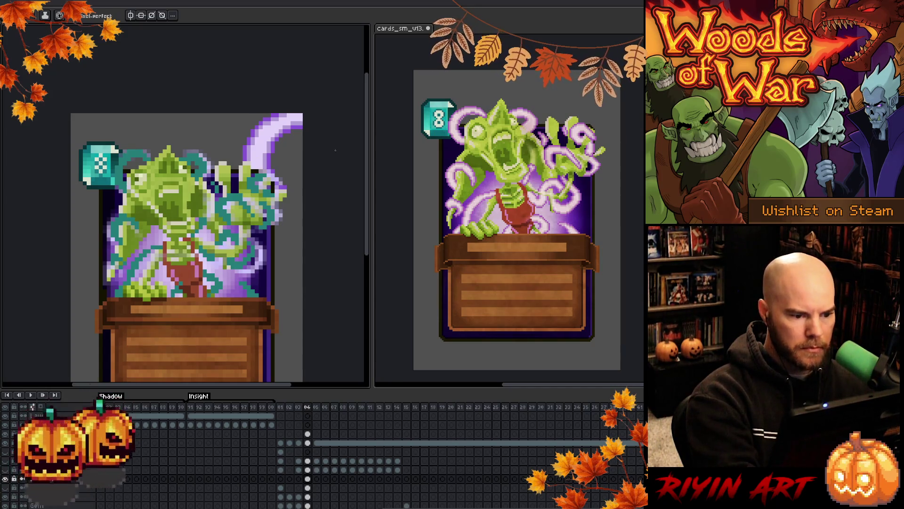
{"action": "left_click", "coordinate": [5, 480]}
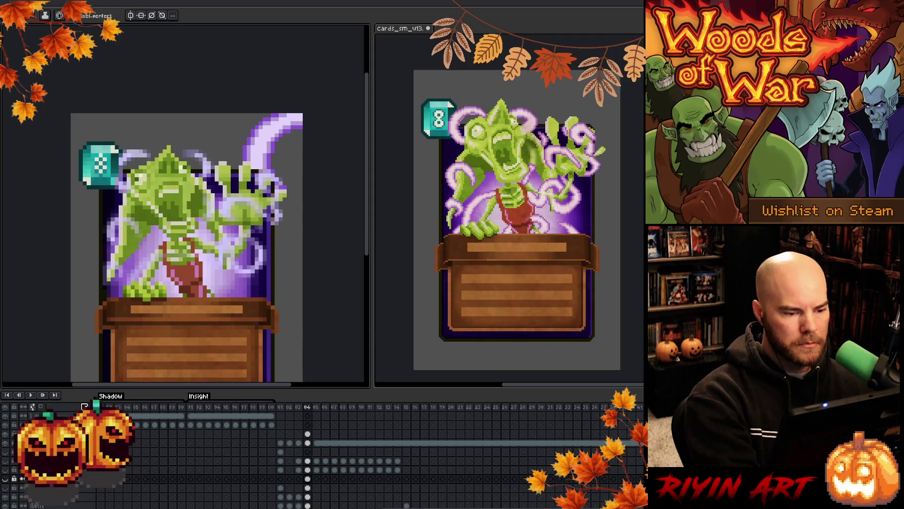
On the bottom layer's frame 4 cel, paint a short dark purple strip on a tendril.
{"action": "left_click", "coordinate": [308, 497]}
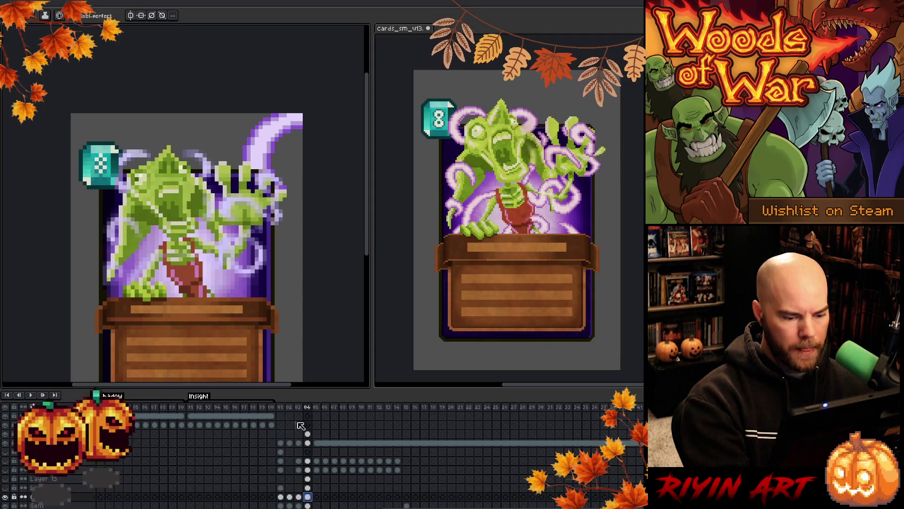
{"action": "key", "text": "i"}
{"action": "key", "text": "b"}
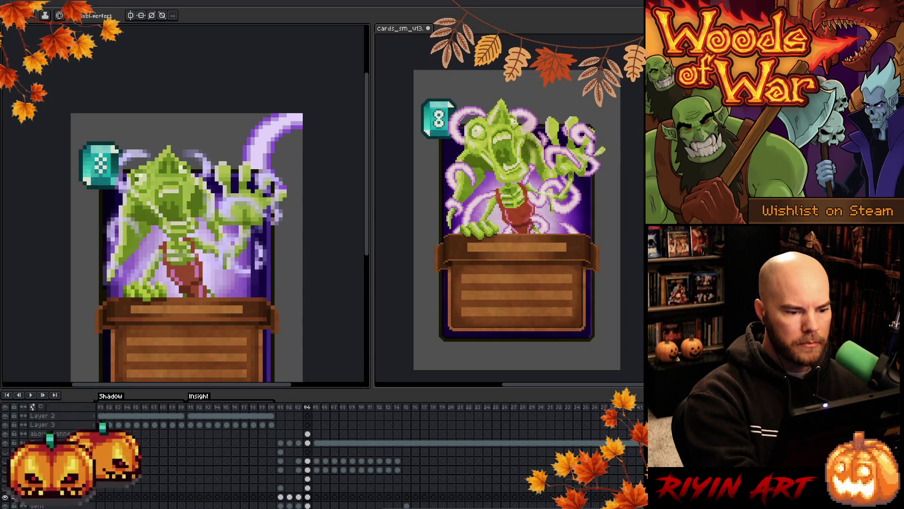
{"action": "left_click_drag", "start_coordinate": [258, 241], "coordinate": [258, 268]}
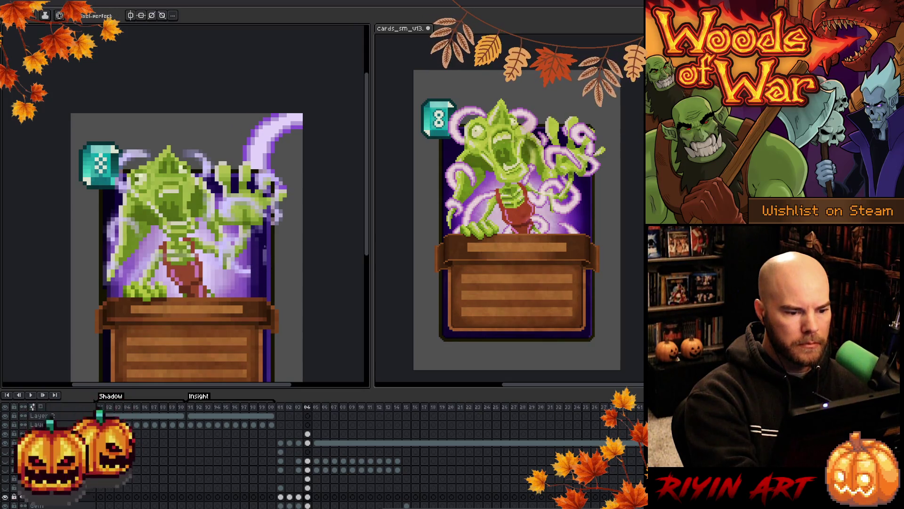
Sample the hand's green and repaint the raised hand's fingers with the pencil.
{"action": "key", "text": "i"}
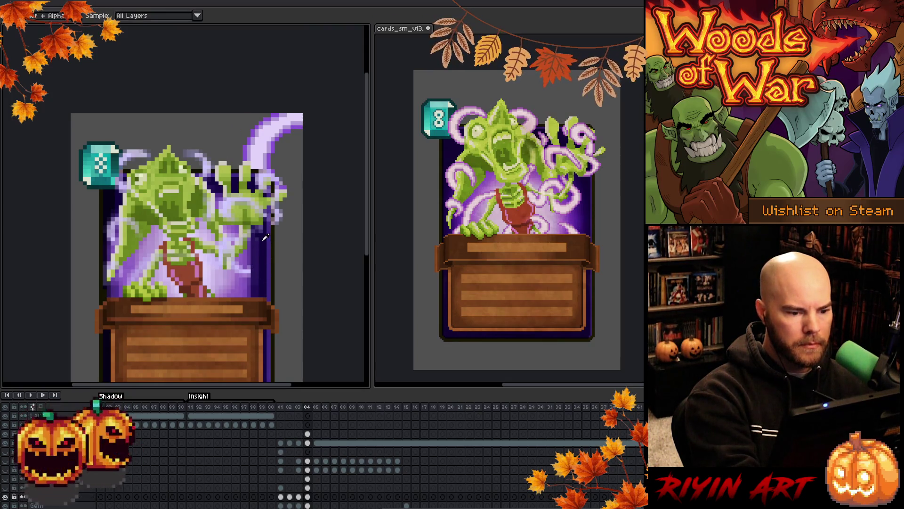
{"action": "key", "text": "b"}
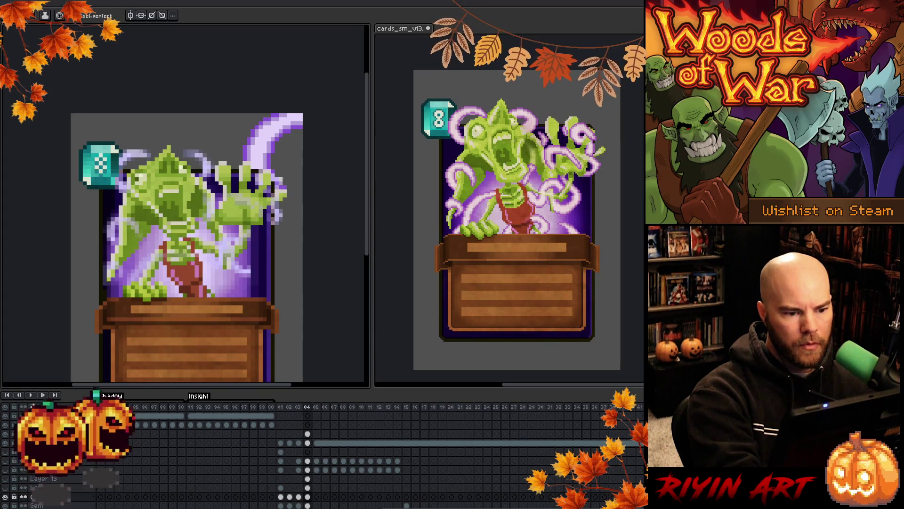
{"action": "key", "text": "alt"}
Pick up the hand's green and redraw the fingers, erasing stray pixels.
{"action": "left_click", "coordinate": [281, 203], "text": "alt"}
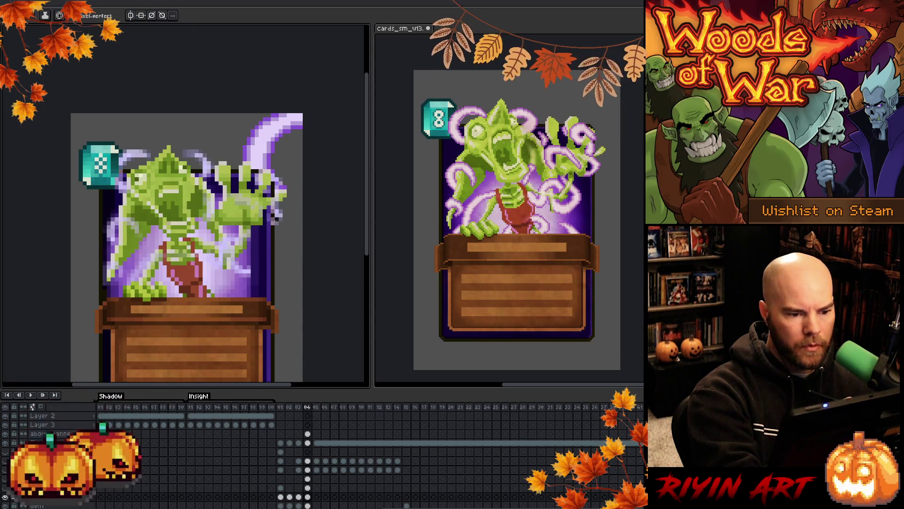
{"action": "key", "text": "b"}
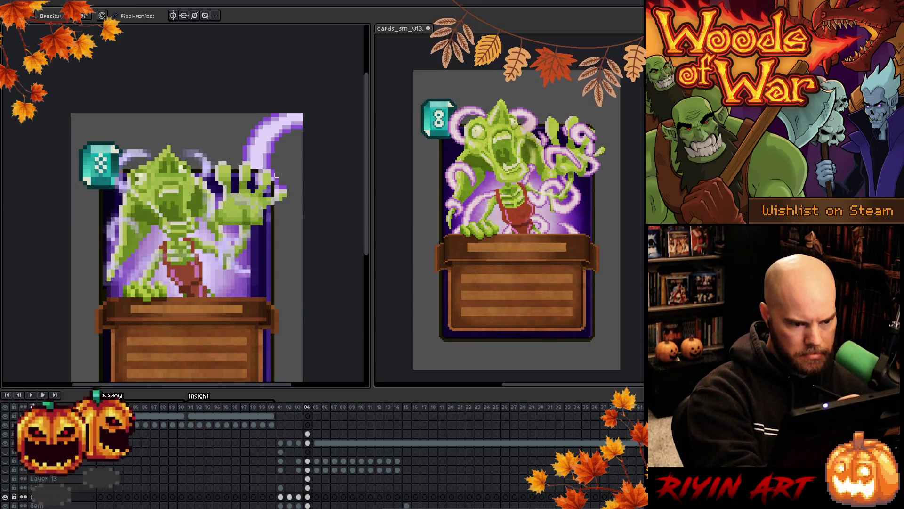
{"action": "key", "text": "e"}
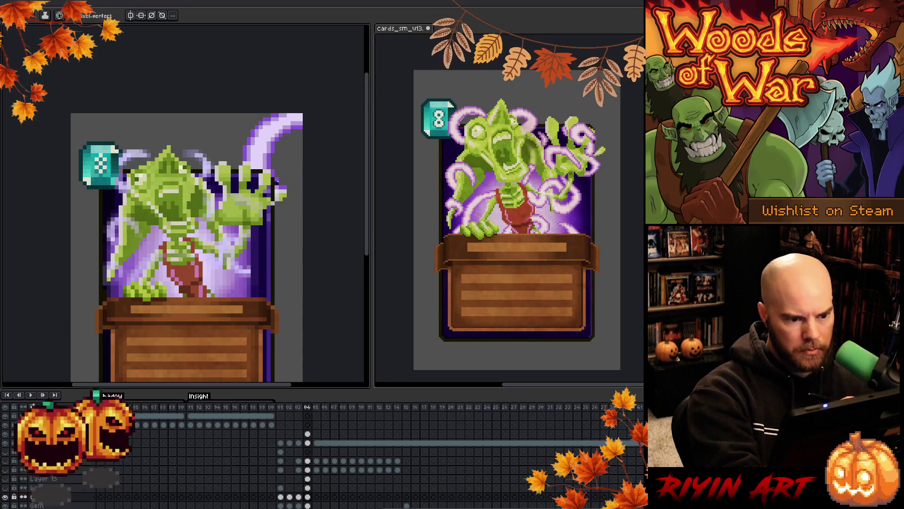
{"action": "key", "text": "alt"}
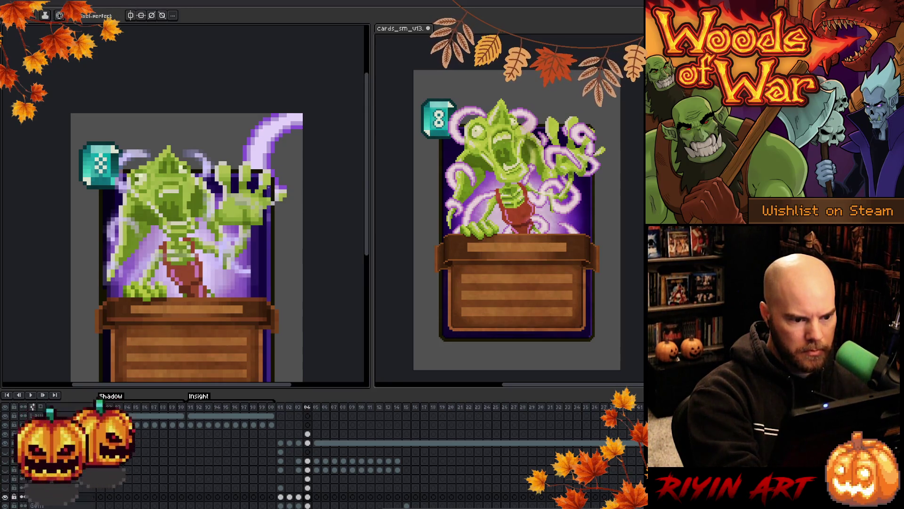
{"action": "key", "text": "alt"}
Sample several colours from the monster and retouch its shading with the pencil.
{"action": "key", "text": "alt"}
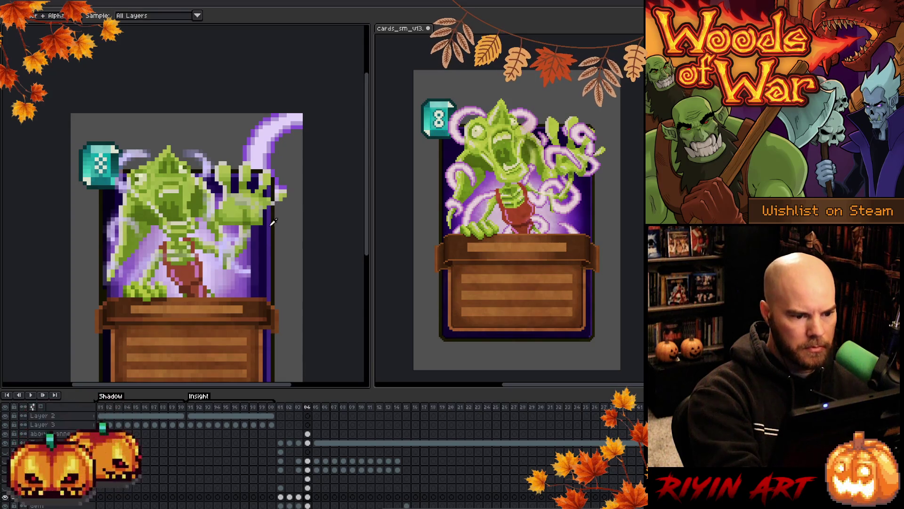
{"action": "key", "text": "alt"}
{"action": "key", "text": "alt"}
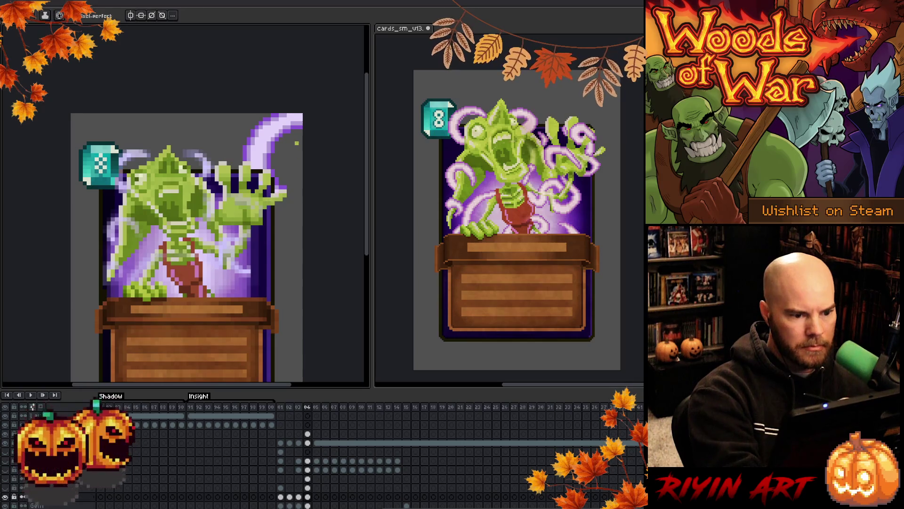
{"action": "key", "text": "alt"}
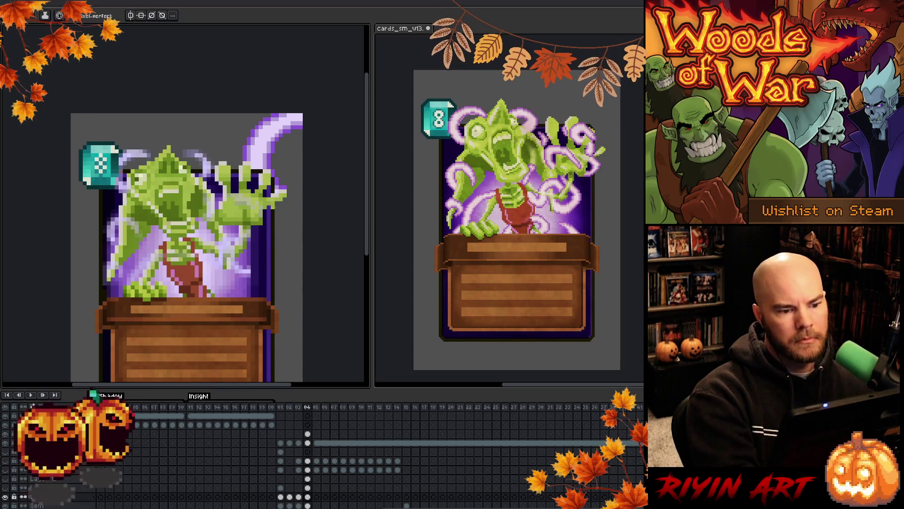
{"action": "key", "text": "alt"}
{"action": "key", "text": "alt"}
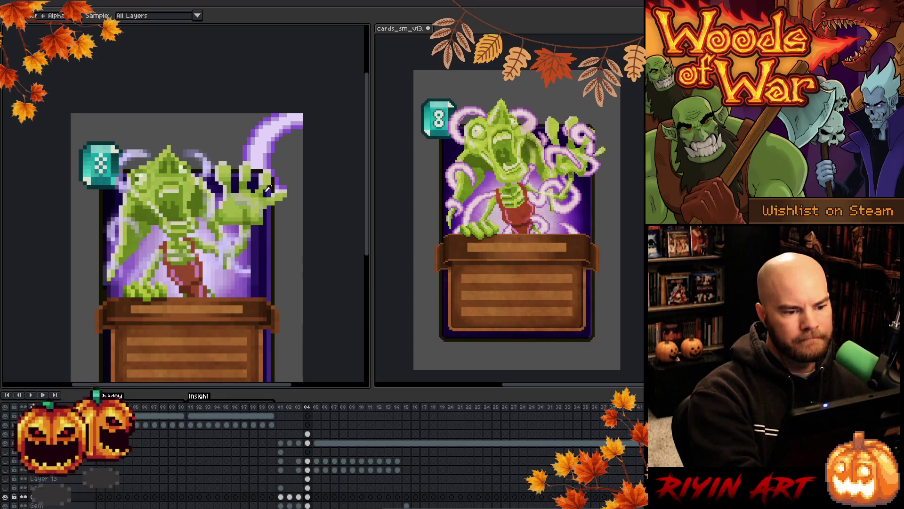
{"action": "key", "text": "alt"}
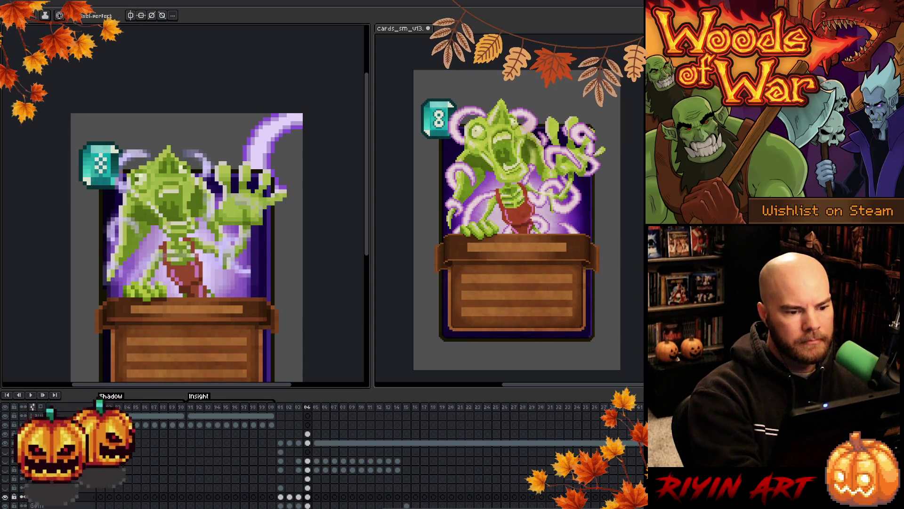
{"action": "key", "text": "alt"}
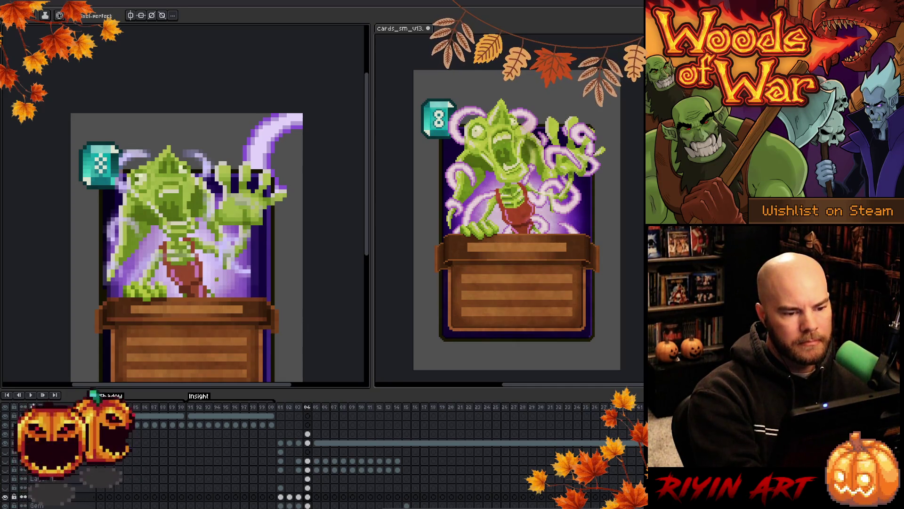
{"action": "key", "text": "b"}
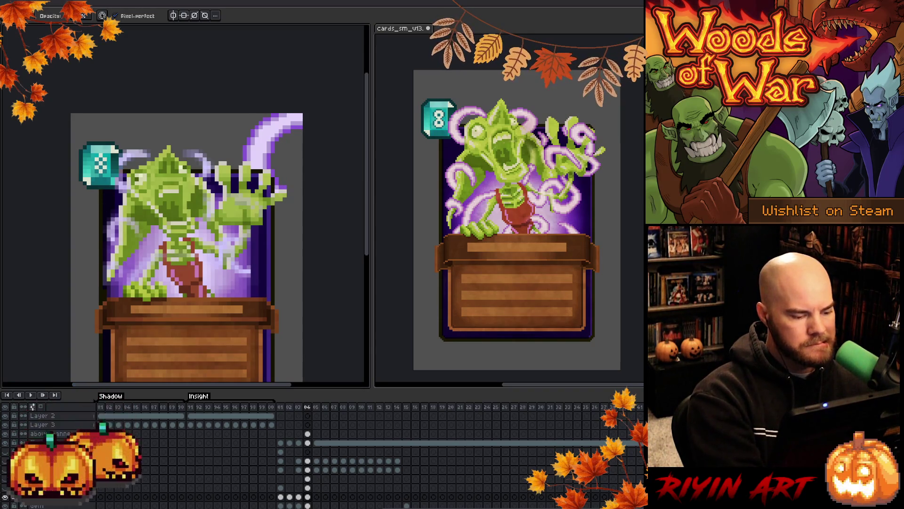
Check the art against the teal tendril sketch, then erase and redraw pixels with a sampled colour.
{"action": "left_click", "coordinate": [7, 479]}
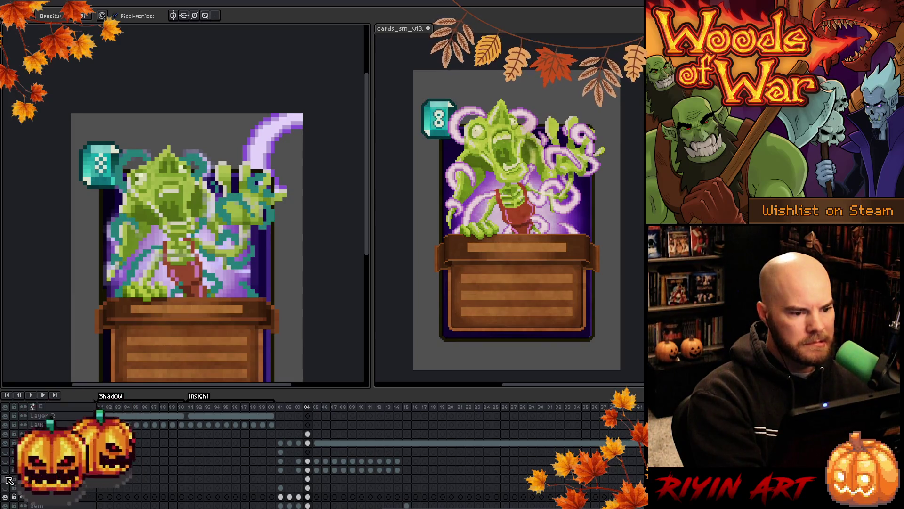
{"action": "left_click", "coordinate": [10, 479]}
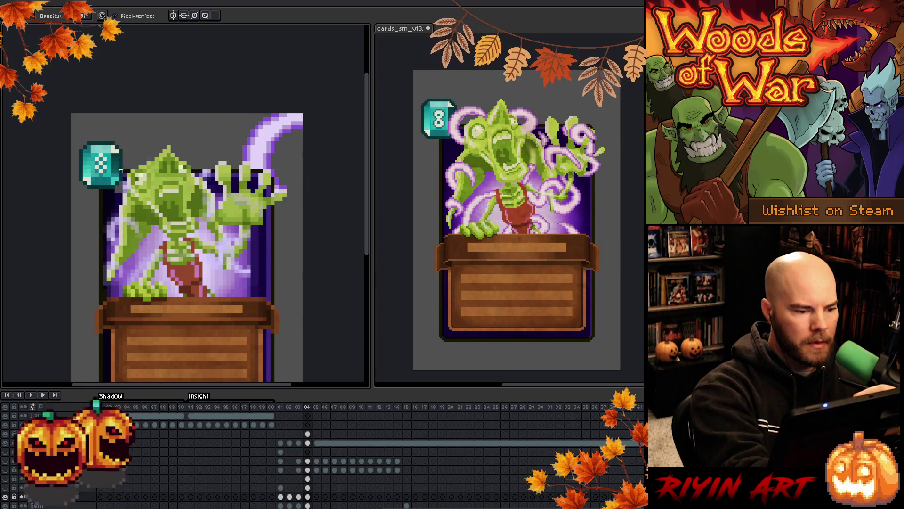
{"action": "key", "text": "e"}
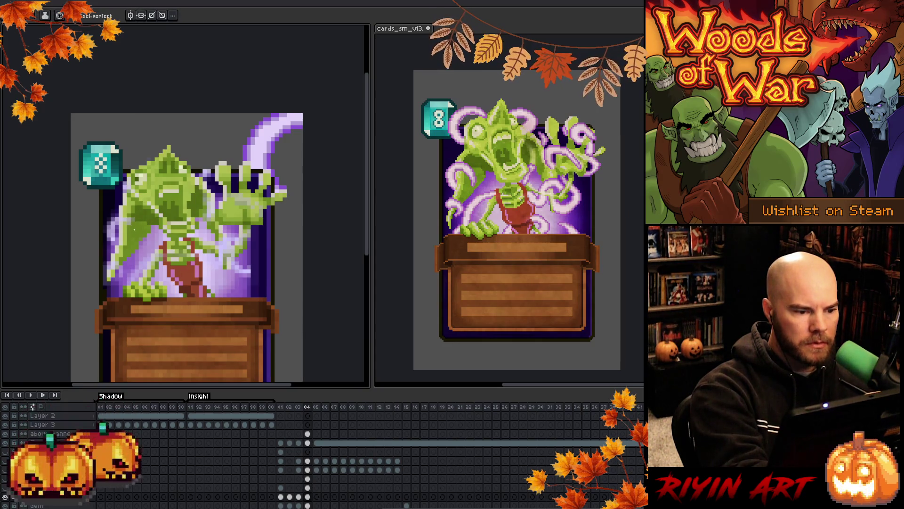
{"action": "key", "text": "i"}
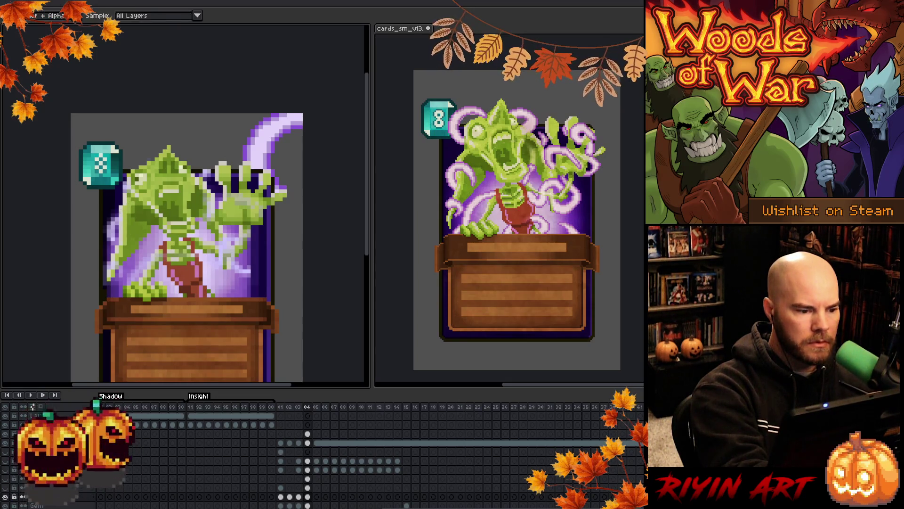
{"action": "key", "text": "b"}
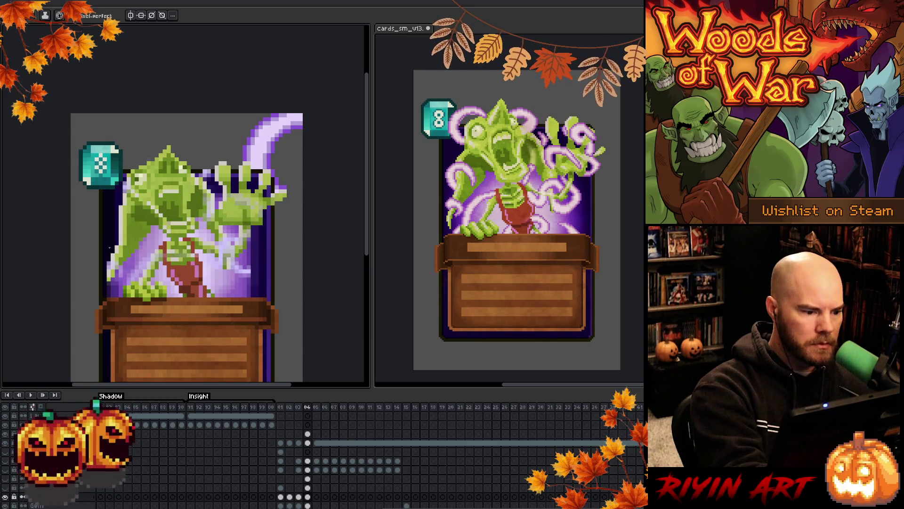
Retouch the monster using colours sampled from the card's lower left and its body.
{"action": "key", "text": "i"}
{"action": "left_click", "coordinate": [112, 288]}
{"action": "key", "text": "b"}
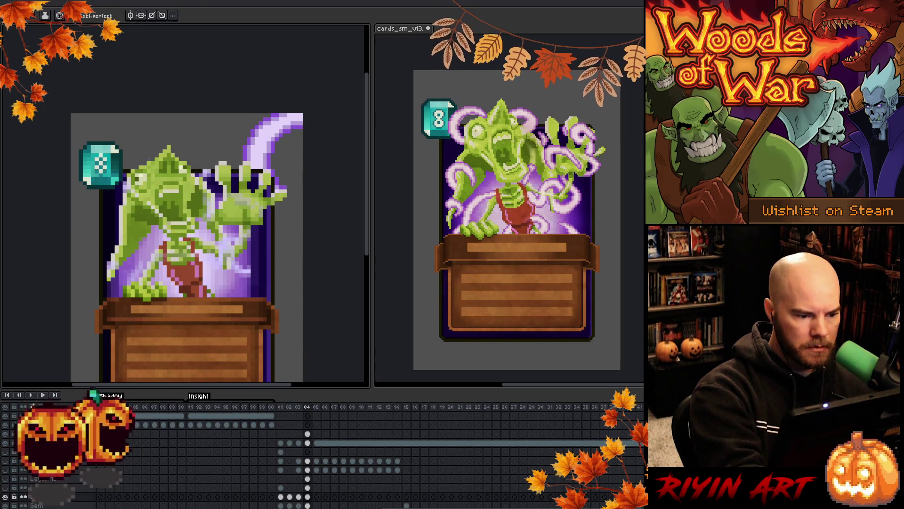
{"action": "key", "text": "alt"}
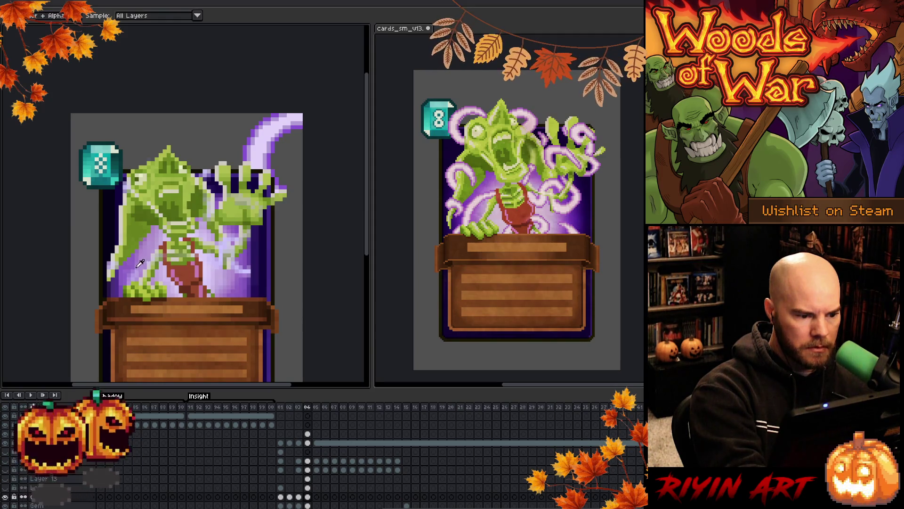
{"action": "left_click", "coordinate": [137, 266], "text": "alt"}
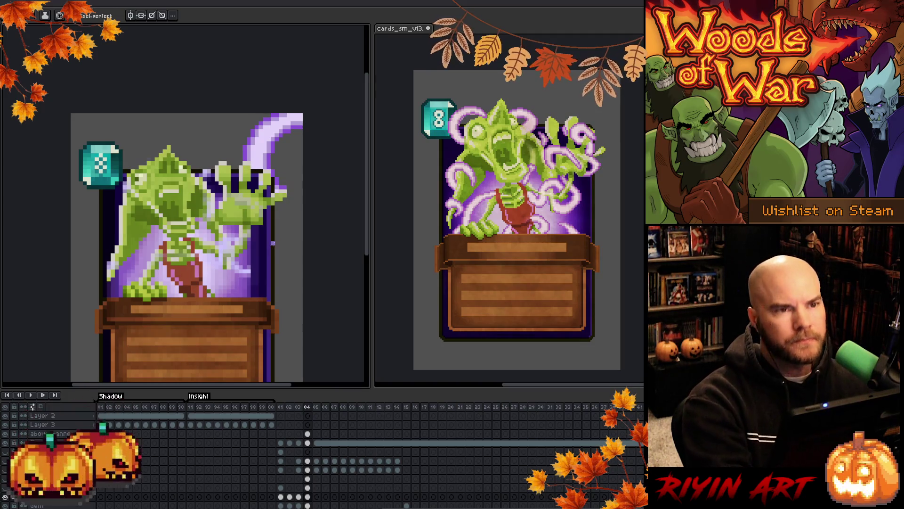
Repaint the monster's arm with green shades picked from the arm and body.
{"action": "left_click_drag", "start_coordinate": [239, 277], "coordinate": [232, 264]}
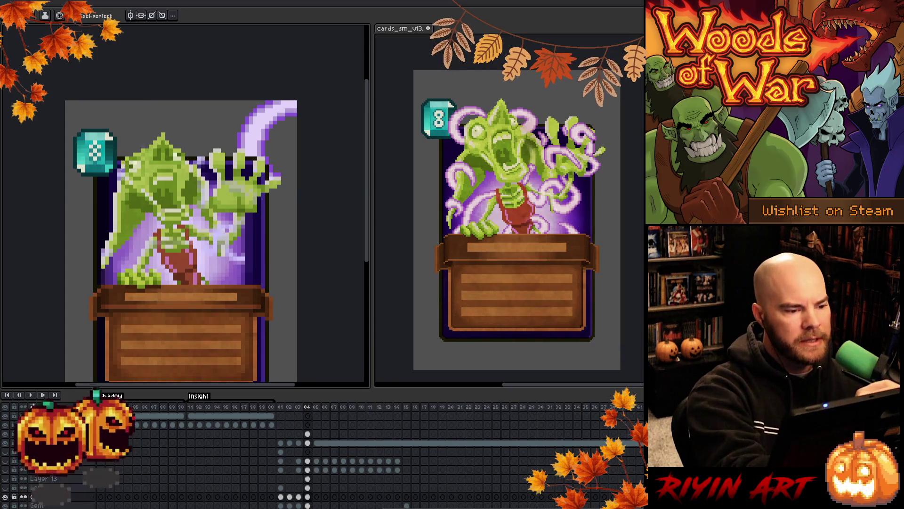
{"action": "key", "text": "alt"}
{"action": "left_click", "coordinate": [195, 159], "text": "alt"}
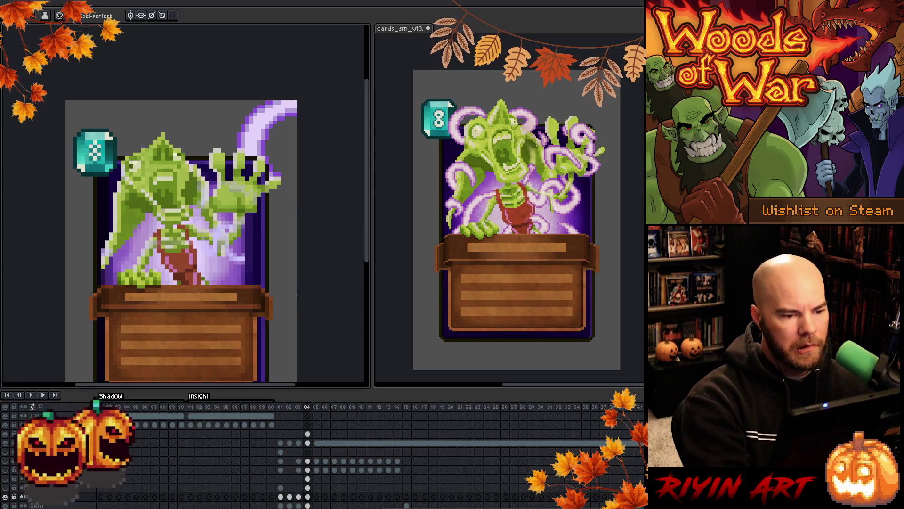
{"action": "left_click", "coordinate": [243, 266], "text": "alt"}
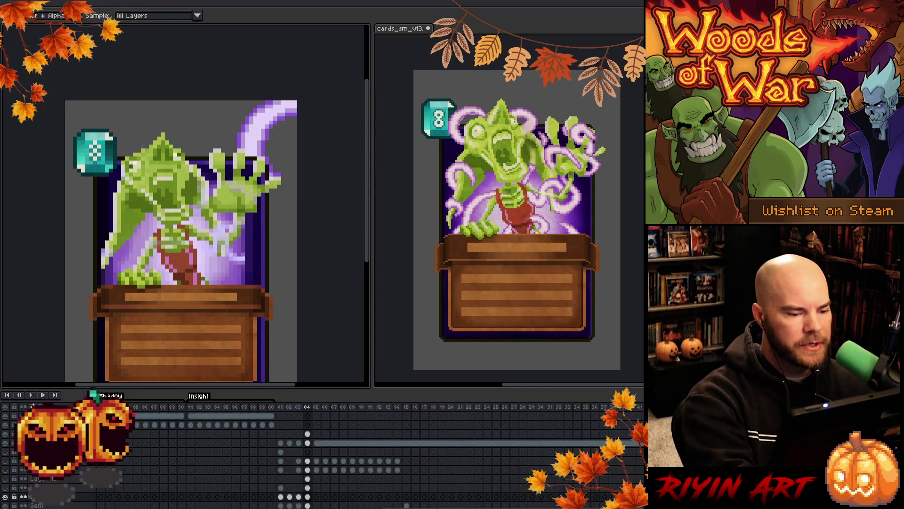
{"action": "left_click", "coordinate": [238, 260], "text": "alt"}
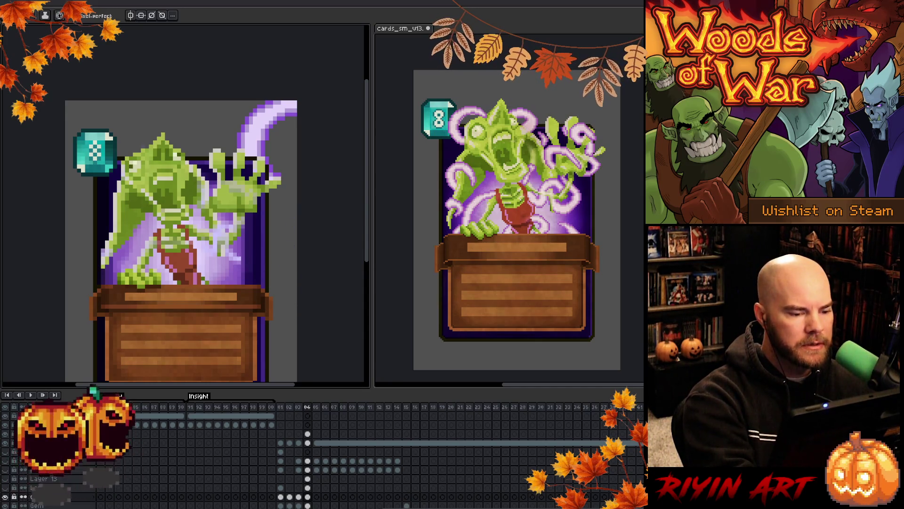
{"action": "left_click", "coordinate": [231, 254], "text": "alt"}
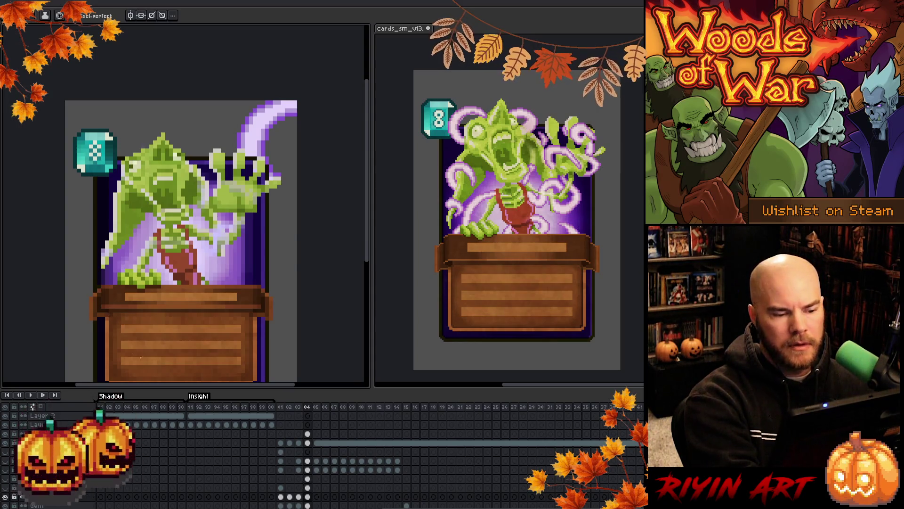
{"action": "key", "text": "alt"}
{"action": "left_click", "coordinate": [224, 218], "text": "alt"}
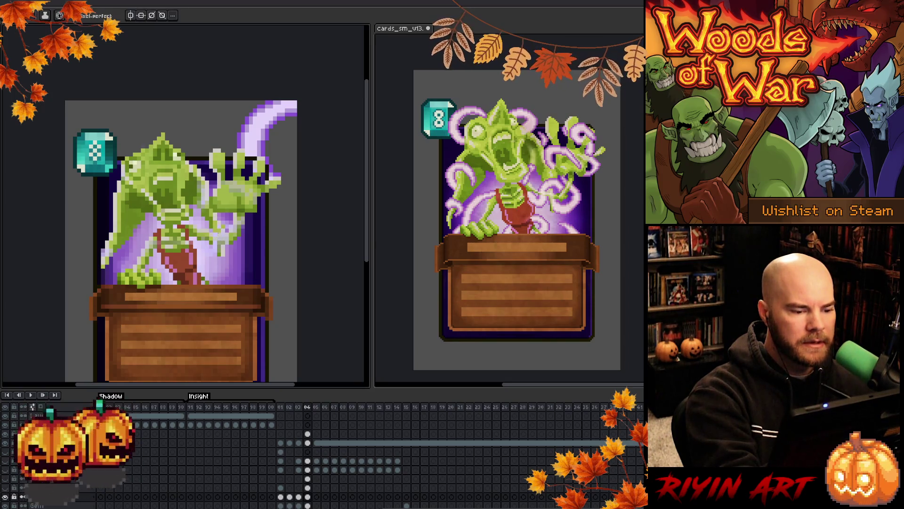
{"action": "left_click", "coordinate": [215, 236], "text": "alt"}
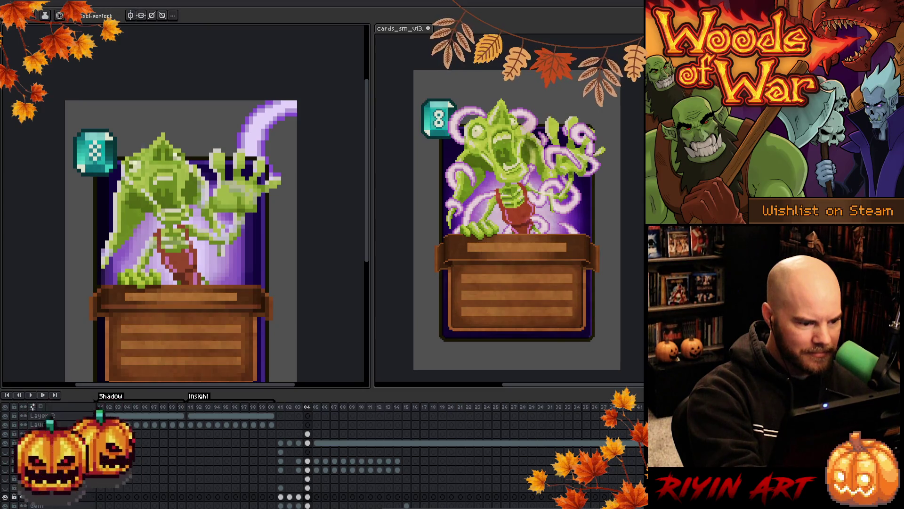
Refine the raised claw and hand pixels with colours sampled from them, erasing strays.
{"action": "key", "text": "i"}
{"action": "key", "text": "b"}
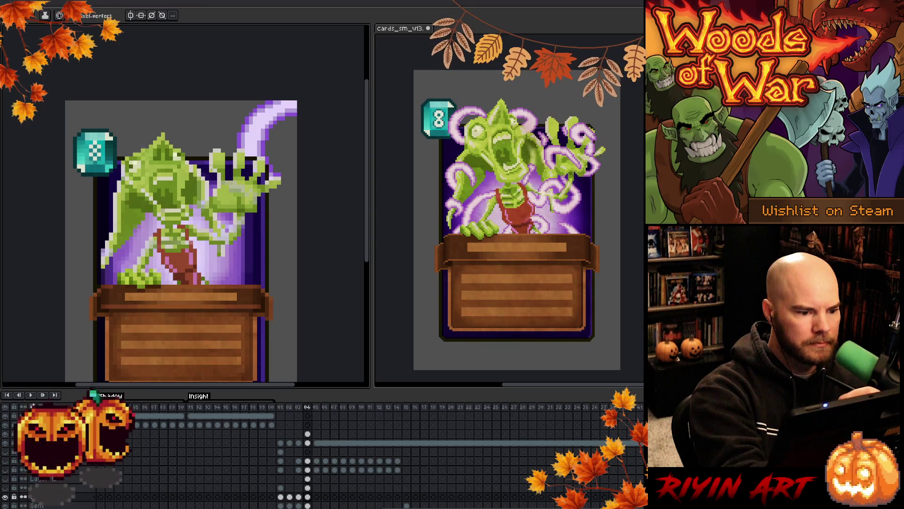
{"action": "key", "text": "i"}
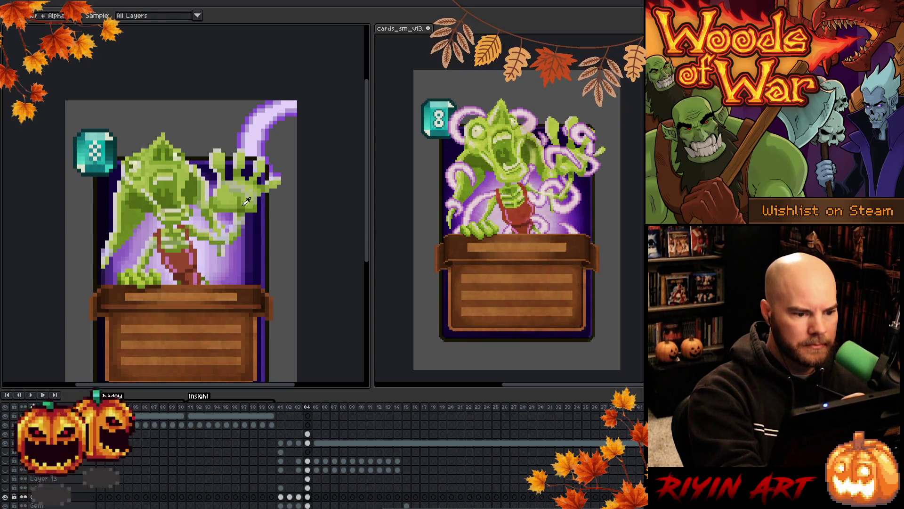
{"action": "key", "text": "b"}
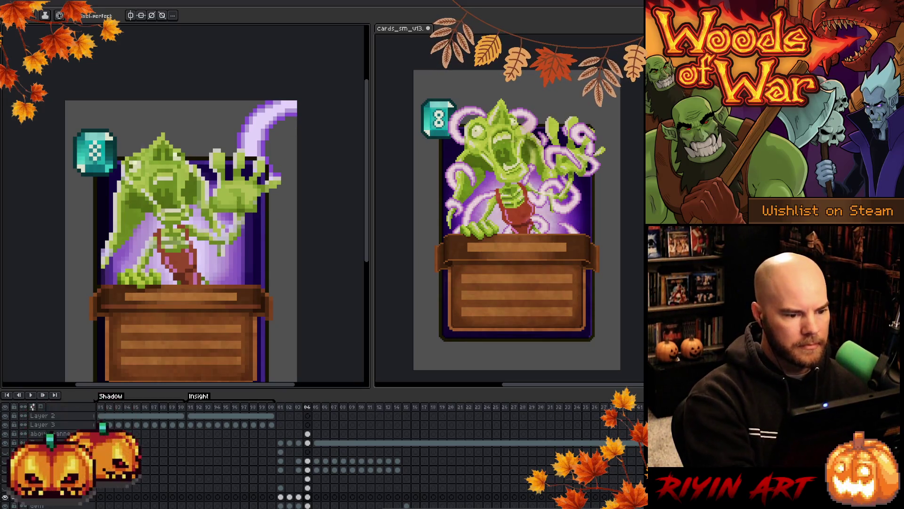
{"action": "key", "text": "i"}
{"action": "key", "text": "b"}
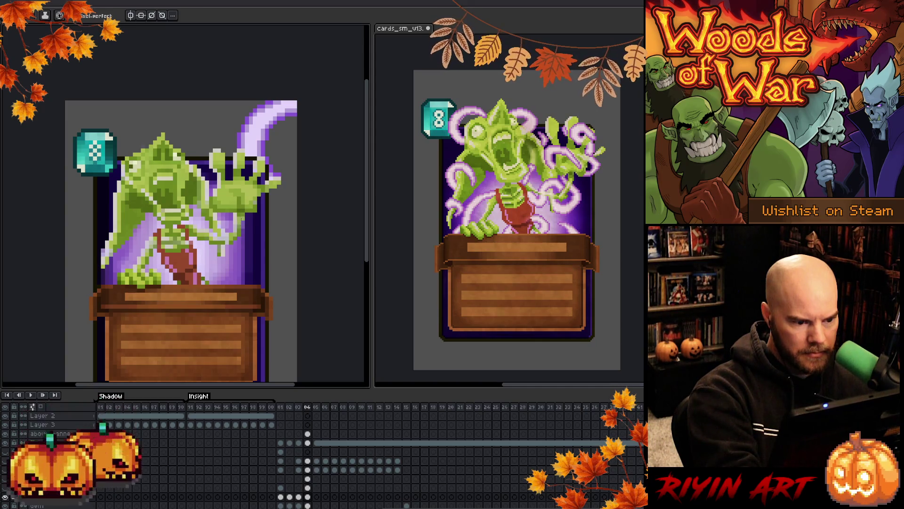
{"action": "key", "text": "i"}
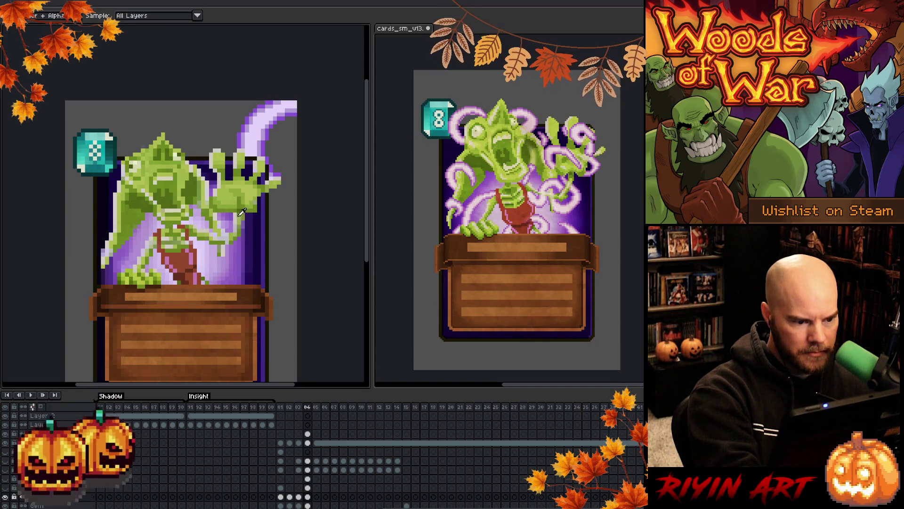
{"action": "key", "text": "b"}
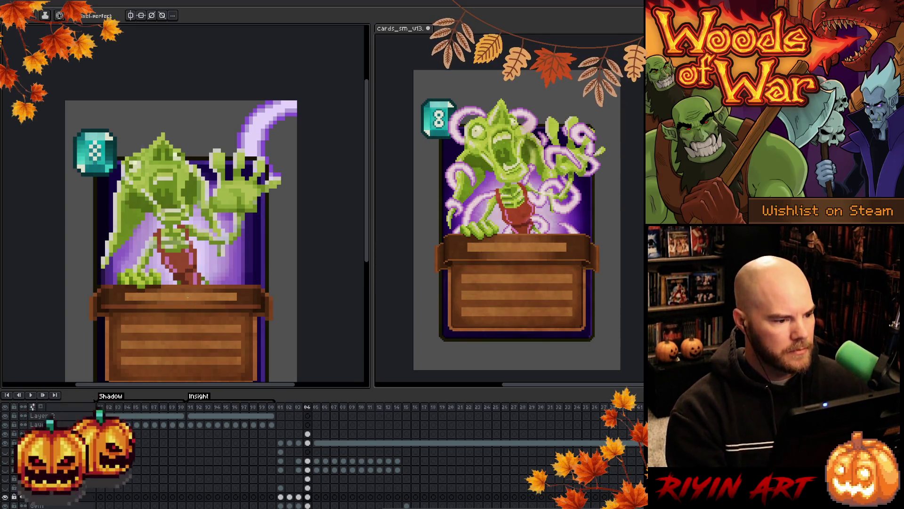
{"action": "key", "text": "b"}
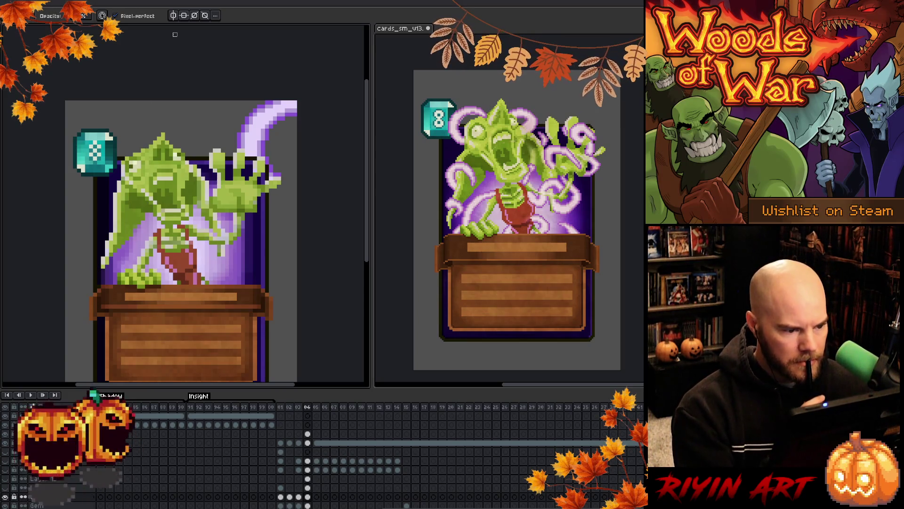
{"action": "key", "text": "e"}
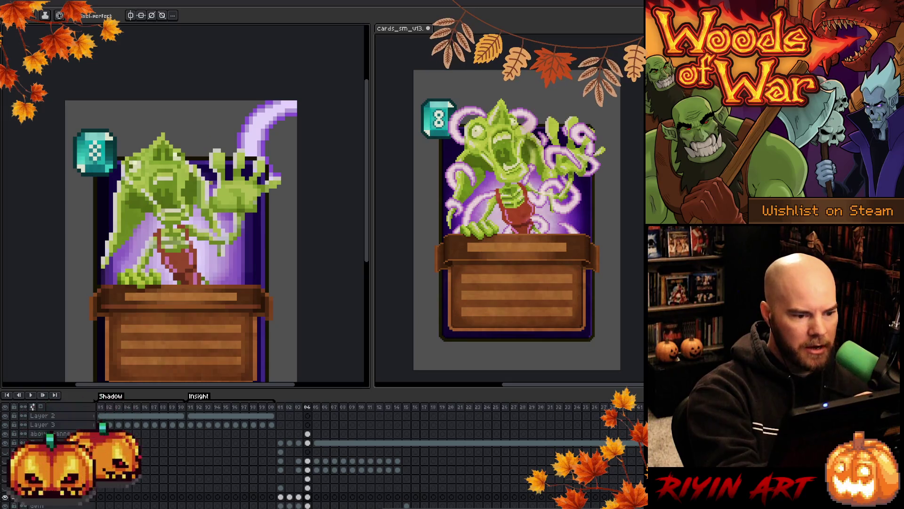
{"action": "key", "text": "v"}
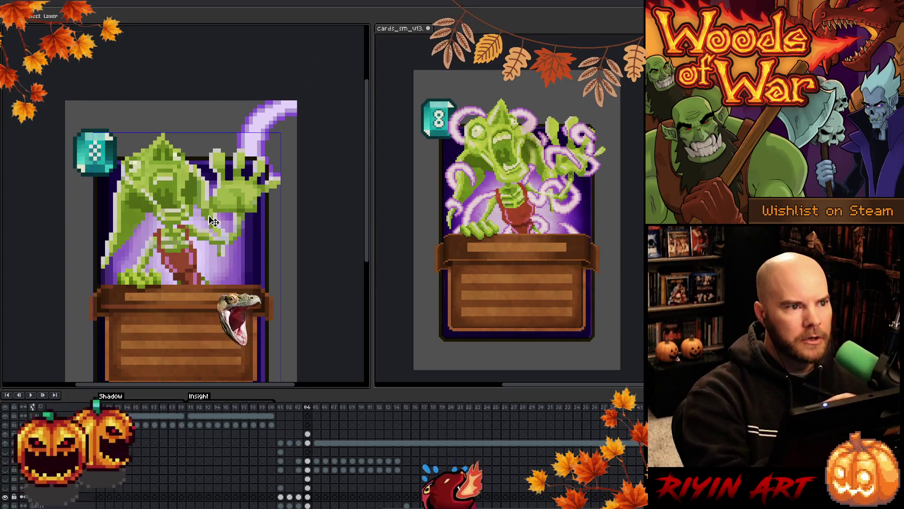
{"action": "key", "text": "b"}
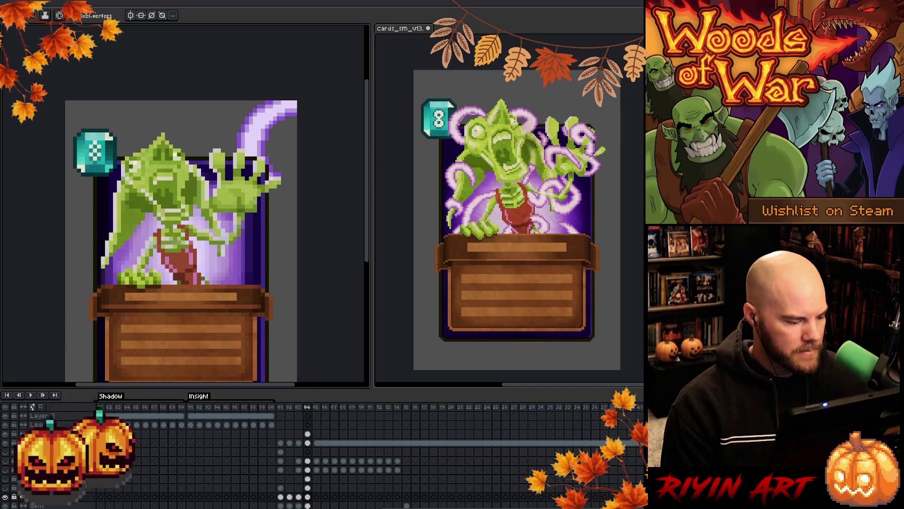
Show Layer 13 and replace its teal with pale lavender #e3d4f9 at tolerance 0.
{"action": "left_click", "coordinate": [5, 479]}
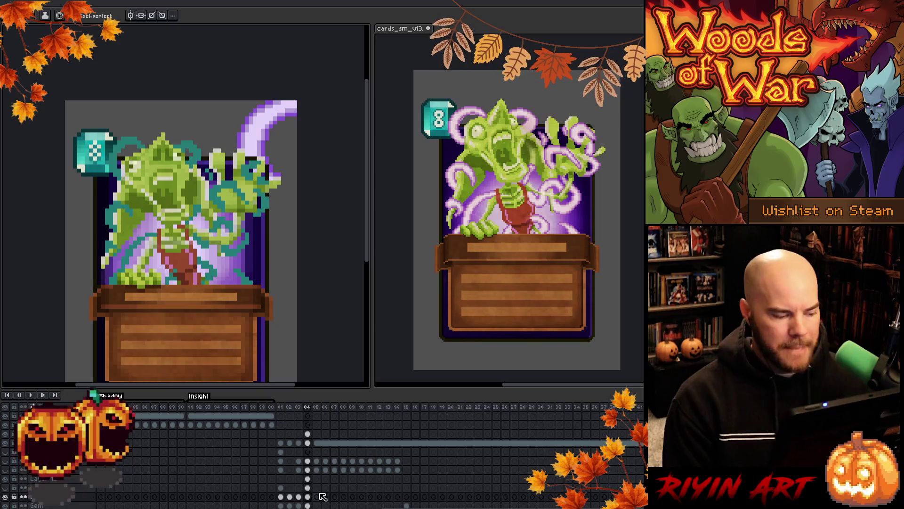
{"action": "left_click", "coordinate": [308, 479]}
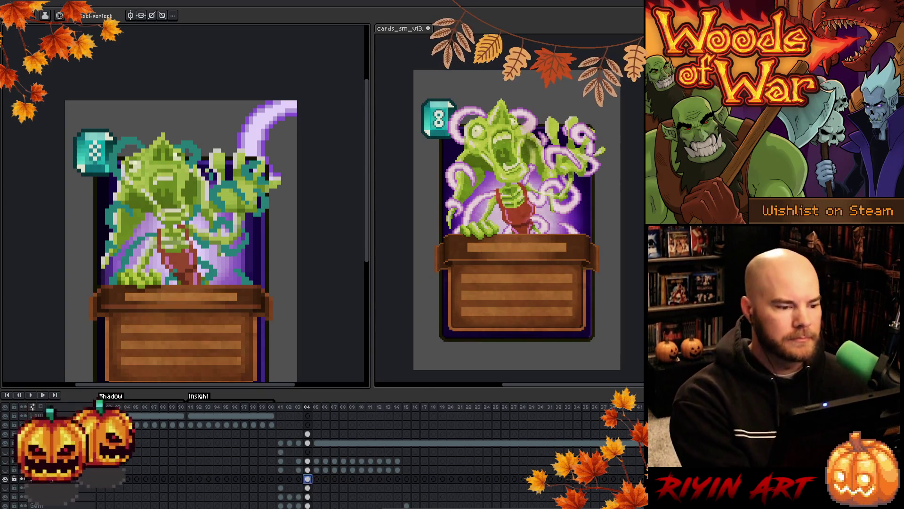
{"action": "key", "text": "shift+r"}
{"action": "left_click", "coordinate": [266, 198]}
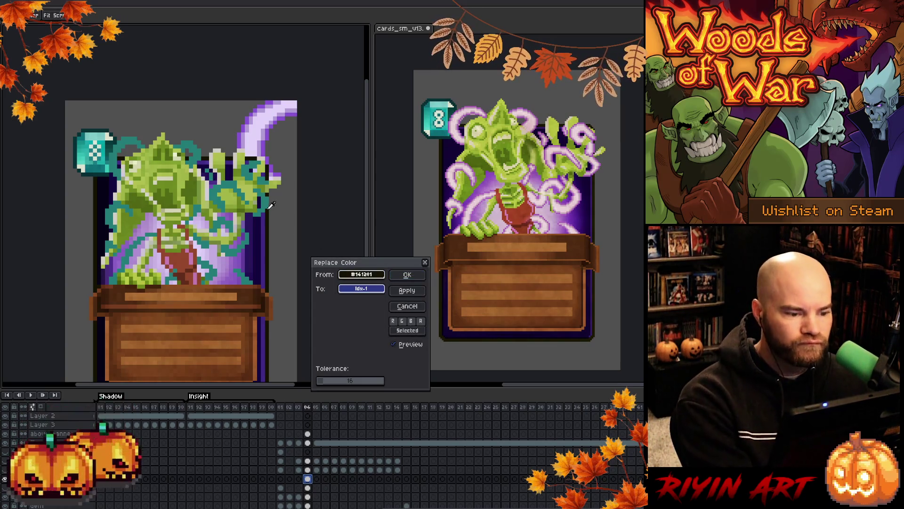
{"action": "mouse_move", "coordinate": [361, 288]}
{"action": "left_mouse_down"}
{"action": "mouse_move", "coordinate": [203, 301]}
{"action": "mouse_move", "coordinate": [264, 124]}
{"action": "left_mouse_up"}
{"action": "left_click_drag", "start_coordinate": [332, 385], "coordinate": [269, 369]}
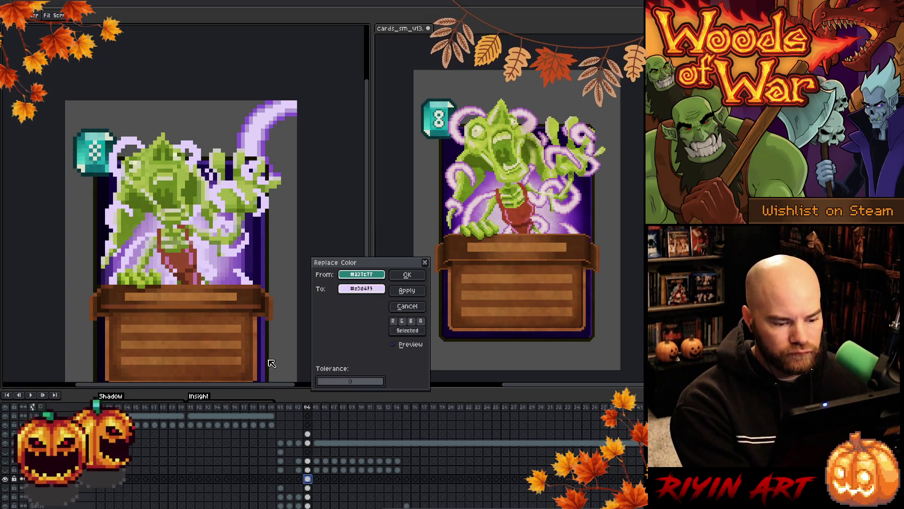
{"action": "left_click", "coordinate": [407, 275]}
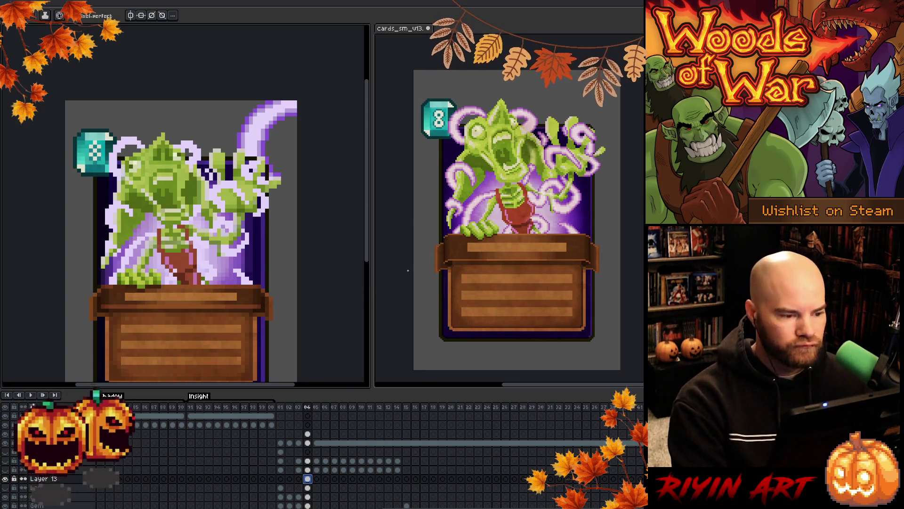
{"action": "key", "text": "shift+o"}
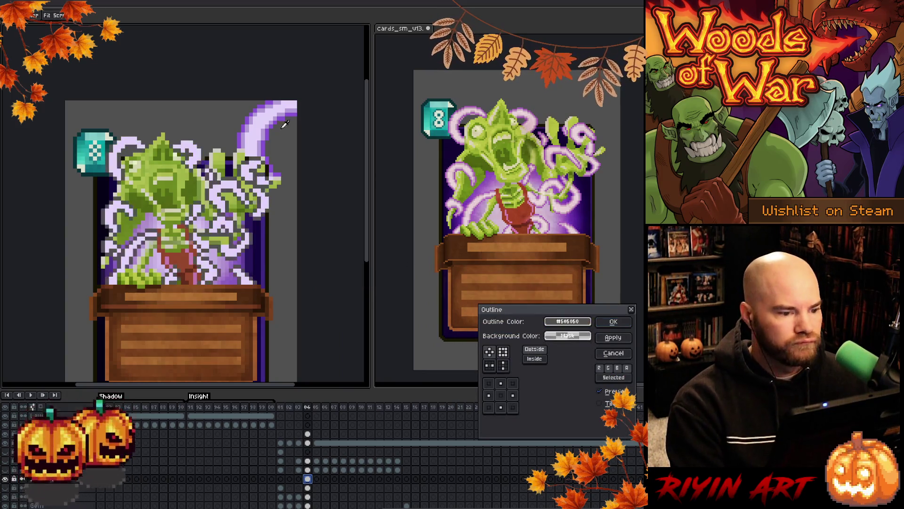
Outline the lavender tendrils in purple #b19bd4 picked from the canvas.
{"action": "left_click", "coordinate": [267, 129]}
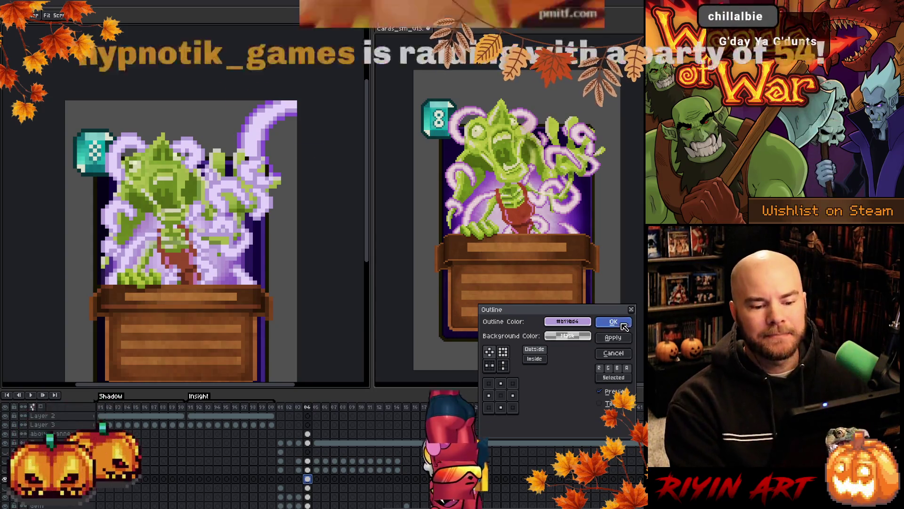
{"action": "left_click", "coordinate": [613, 321]}
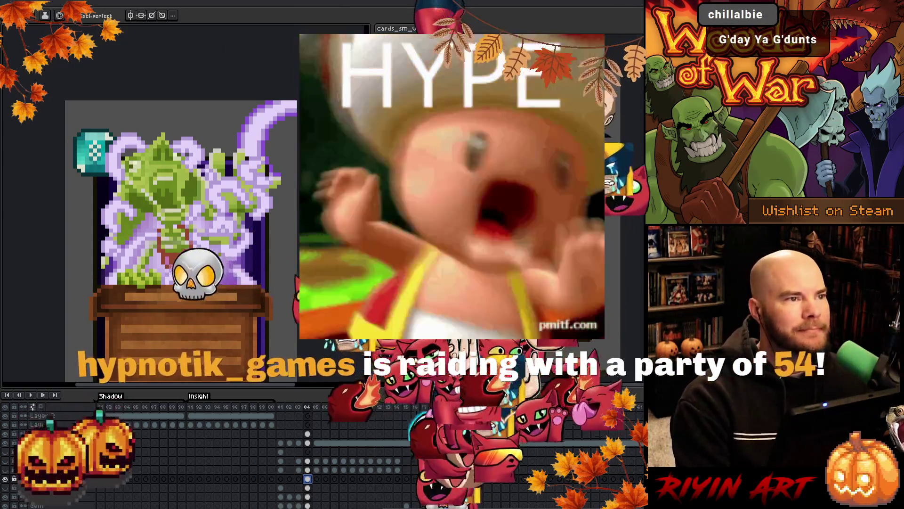
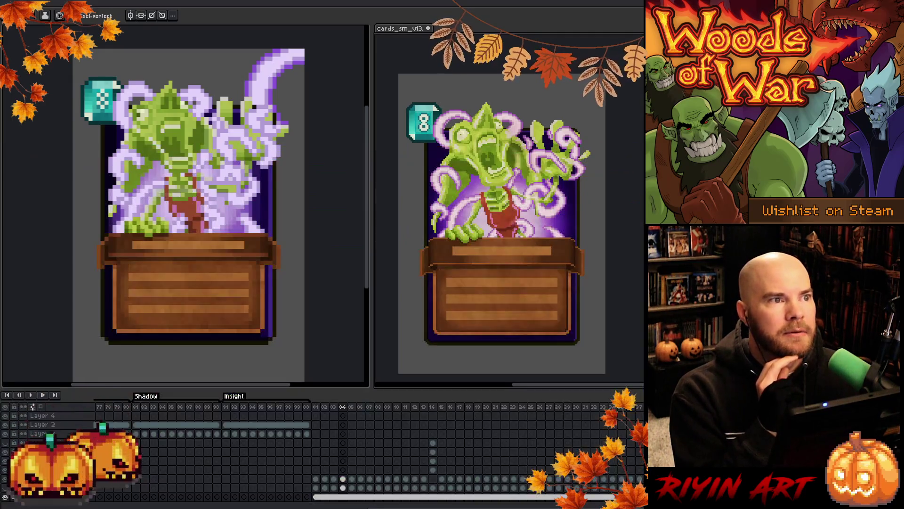
Zoom and pan both canvases to compare the pixel-art card with the painted card.
{"action": "scroll", "coordinate": [509, 207], "scroll_direction": "up", "scroll_amount": 1}
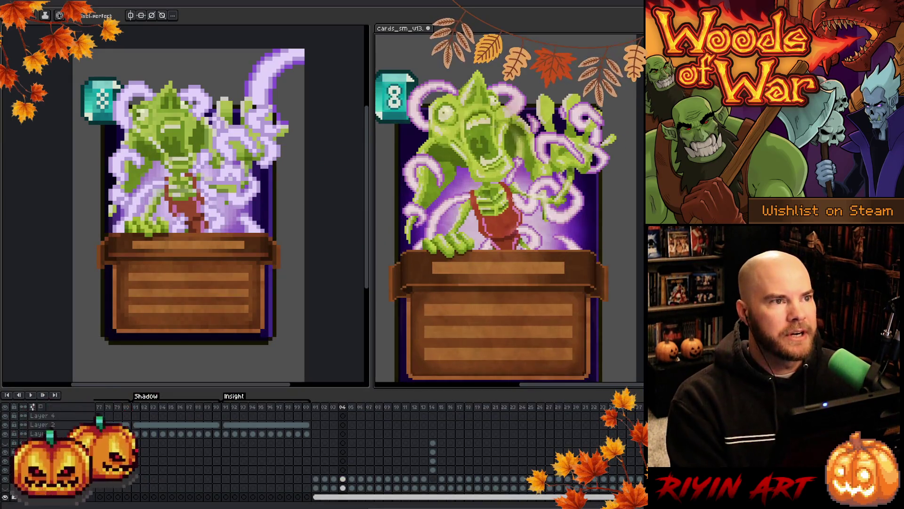
{"action": "scroll", "coordinate": [508, 207], "scroll_direction": "up", "scroll_amount": 3}
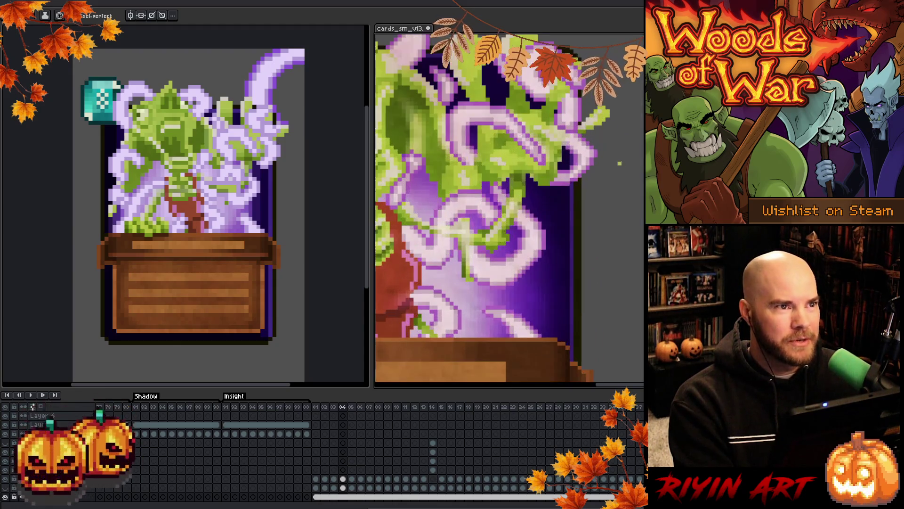
{"action": "scroll", "coordinate": [509, 207], "scroll_direction": "down", "scroll_amount": 3}
{"action": "scroll", "coordinate": [533, 146], "scroll_direction": "down", "scroll_amount": 2}
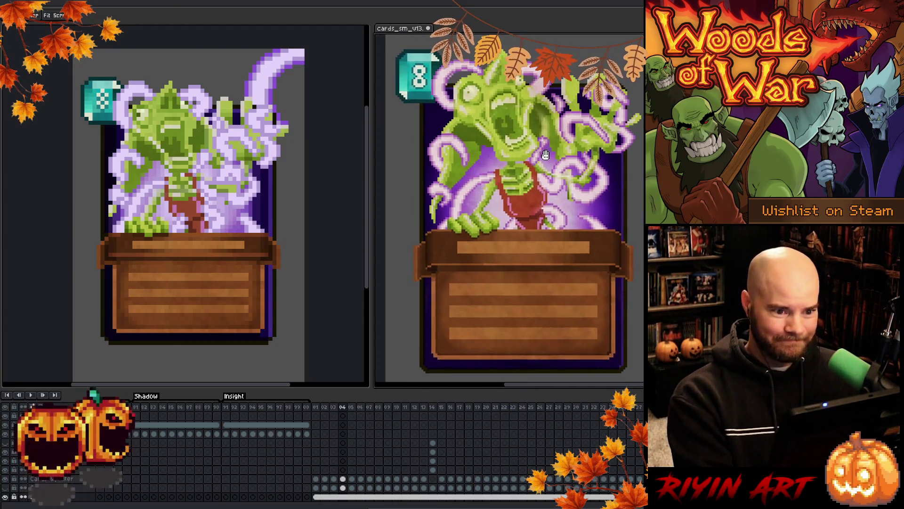
{"action": "left_click_drag", "start_coordinate": [532, 146], "coordinate": [513, 170]}
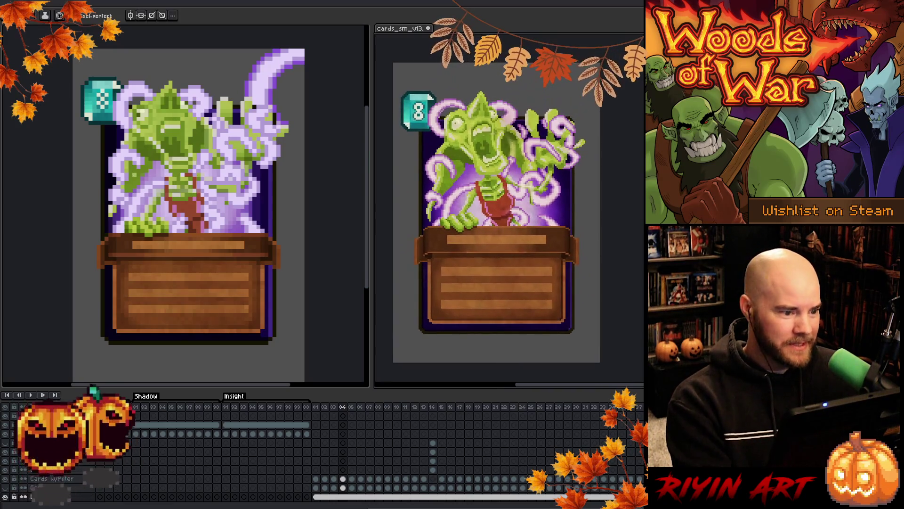
{"action": "left_click_drag", "start_coordinate": [203, 155], "coordinate": [194, 161]}
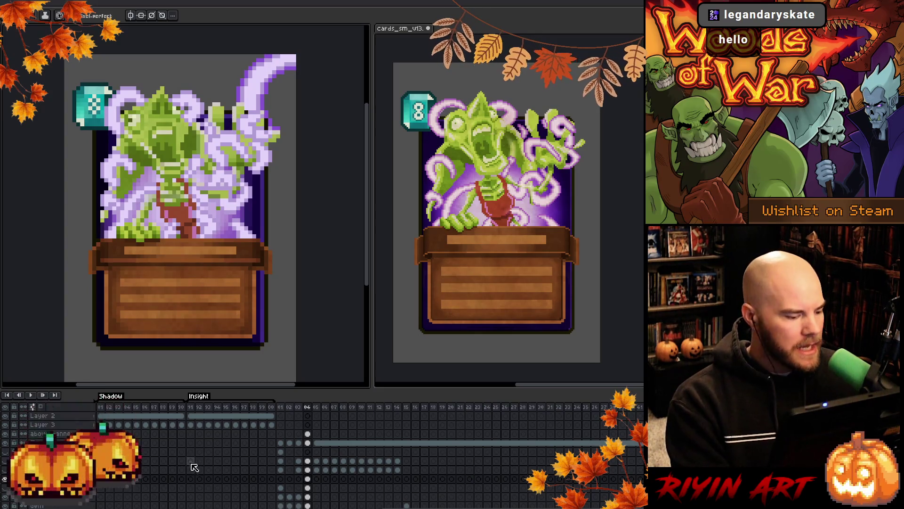
Select frame 04, play through the card's animation, and save the file.
{"action": "left_click", "coordinate": [307, 479]}
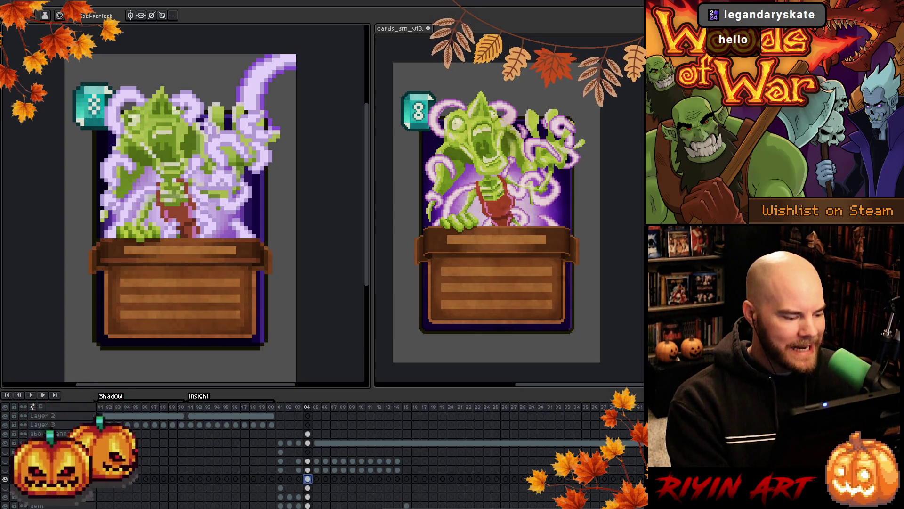
{"action": "key", "text": "Return"}
{"action": "key", "text": "Return"}
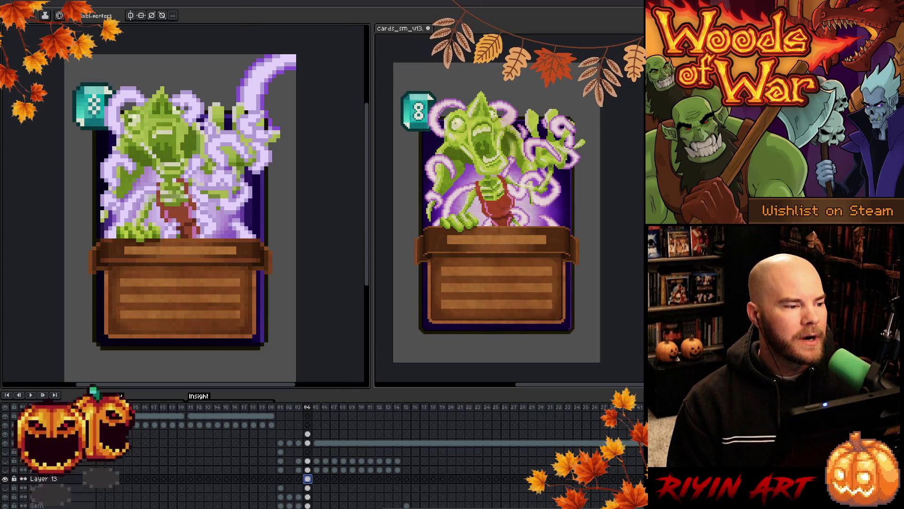
{"action": "key", "text": "ctrl+s"}
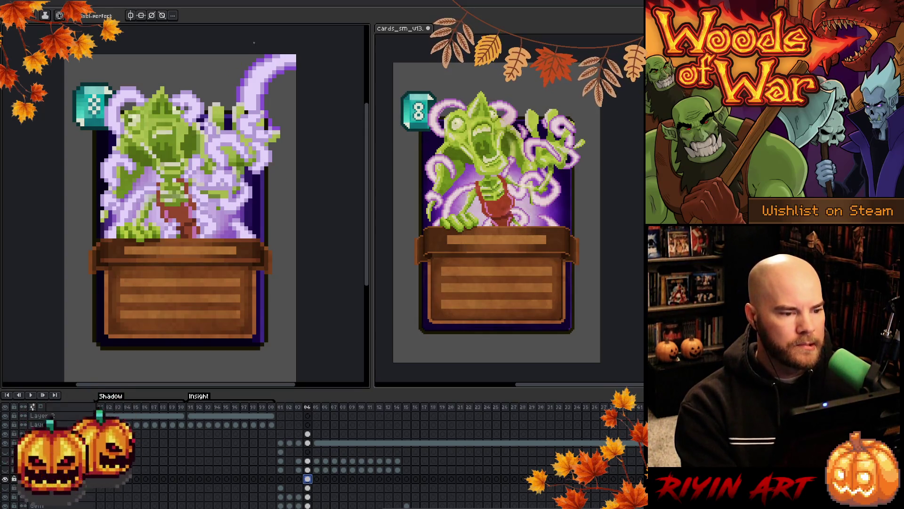
{"action": "key", "text": "i"}
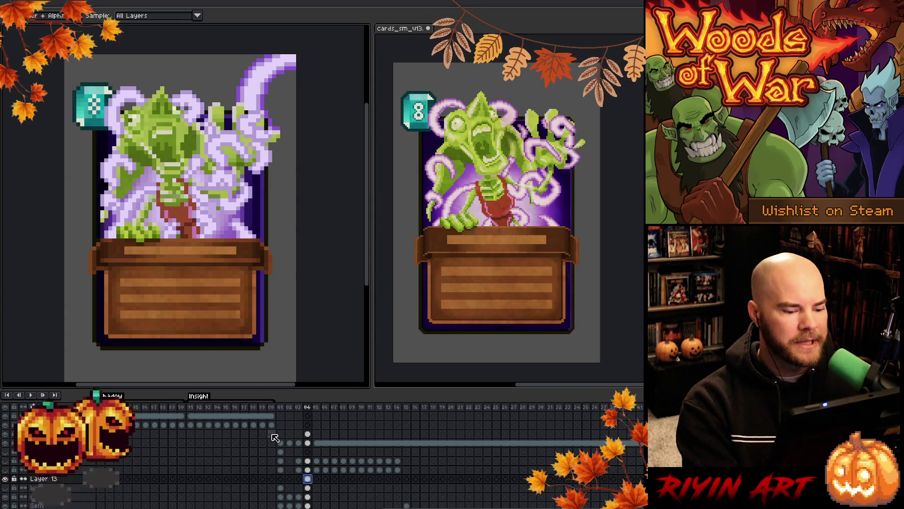
Apply an Outline to the Layer 13 swirls, then toggle the layer on and off to compare.
{"action": "key", "text": "shift+o"}
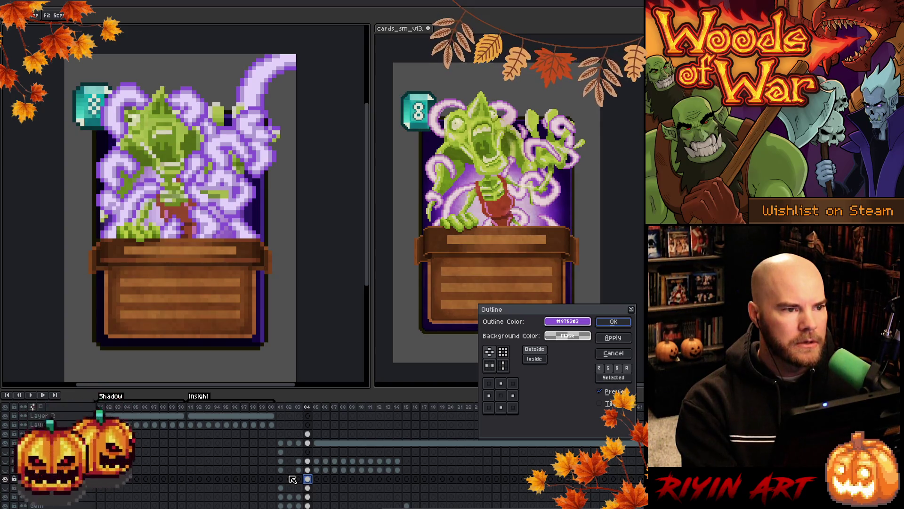
{"action": "key", "text": "Return"}
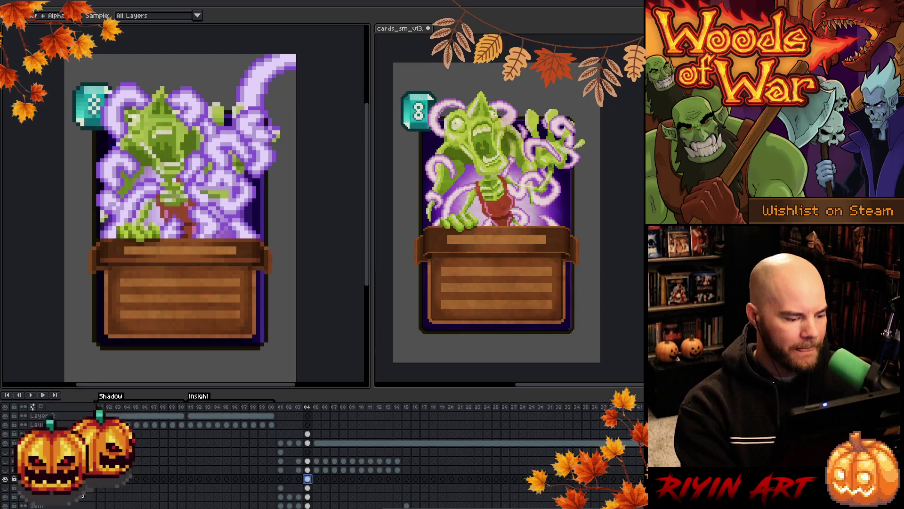
{"action": "left_click", "coordinate": [5, 478]}
{"action": "left_click", "coordinate": [6, 479]}
{"action": "left_click", "coordinate": [5, 478]}
{"action": "left_click", "coordinate": [5, 478]}
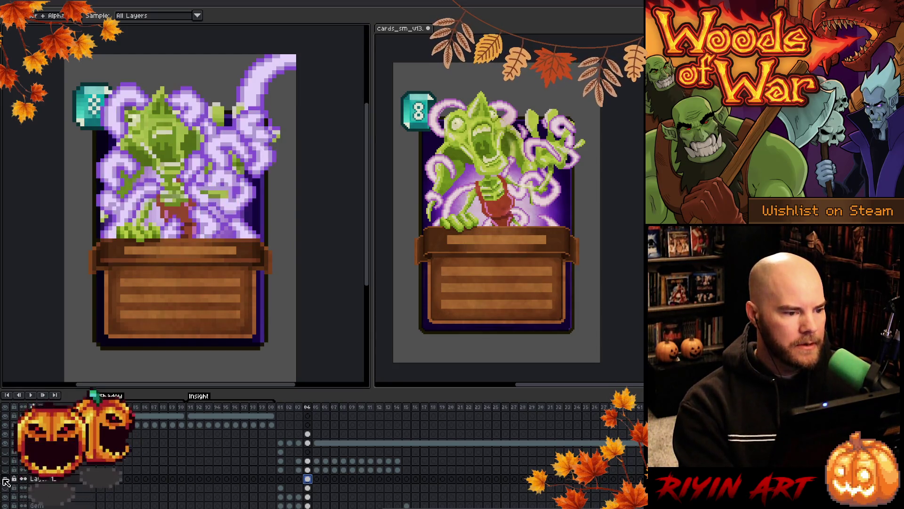
{"action": "left_click", "coordinate": [5, 479]}
{"action": "left_click", "coordinate": [5, 479]}
{"action": "left_click", "coordinate": [6, 479]}
{"action": "left_click", "coordinate": [5, 478]}
{"action": "left_click", "coordinate": [5, 479]}
{"action": "left_click", "coordinate": [6, 478]}
{"action": "left_click", "coordinate": [5, 478]}
{"action": "left_click", "coordinate": [6, 479]}
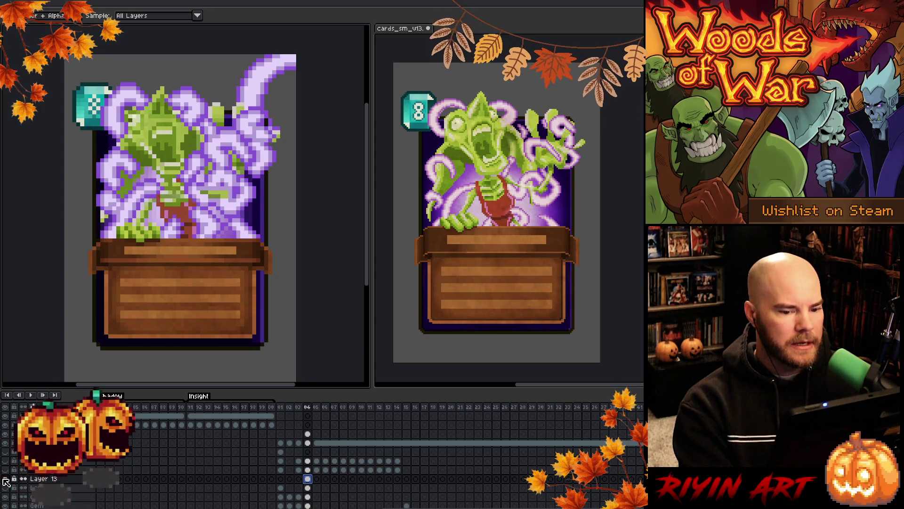
Select Layer 13, the swirl layer, in the layer panel.
{"action": "scroll", "coordinate": [146, 198], "scroll_direction": "down", "scroll_amount": 4}
{"action": "scroll", "coordinate": [189, 207], "scroll_direction": "up", "scroll_amount": 4}
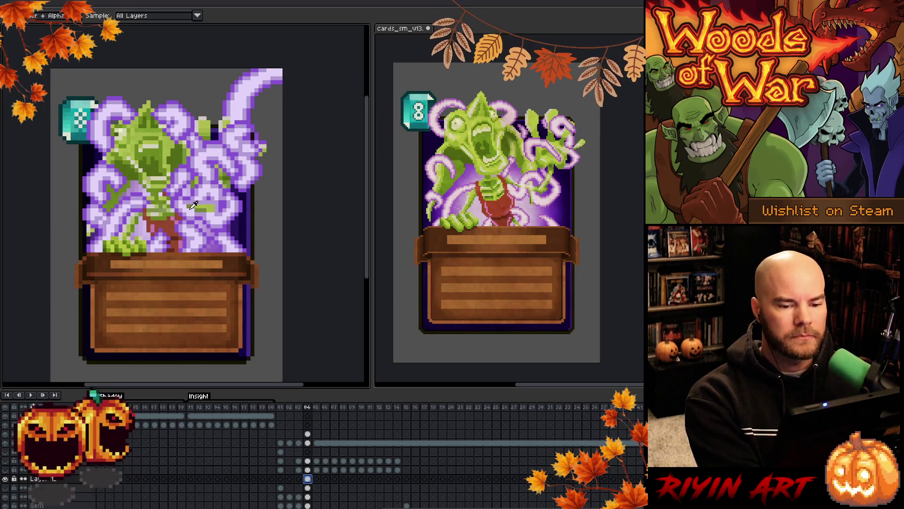
{"action": "left_click", "coordinate": [194, 212], "text": "ctrl"}
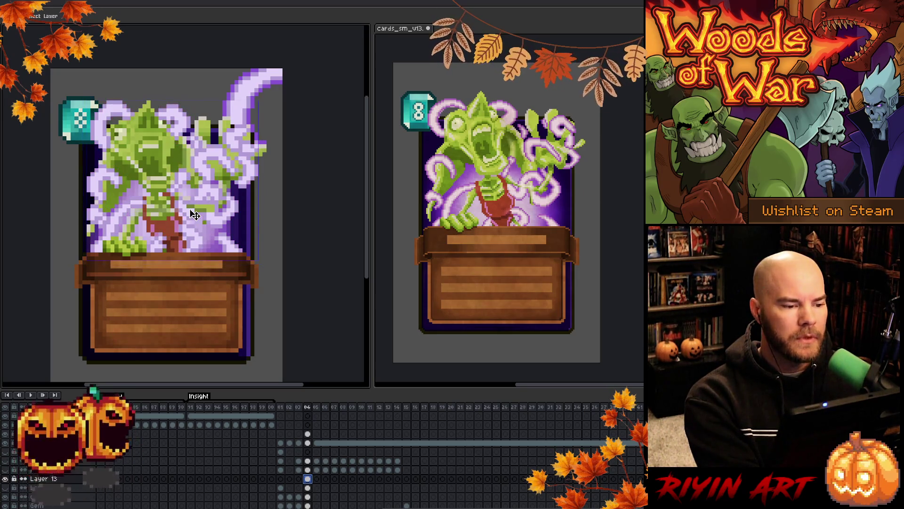
{"action": "key", "text": "alt"}
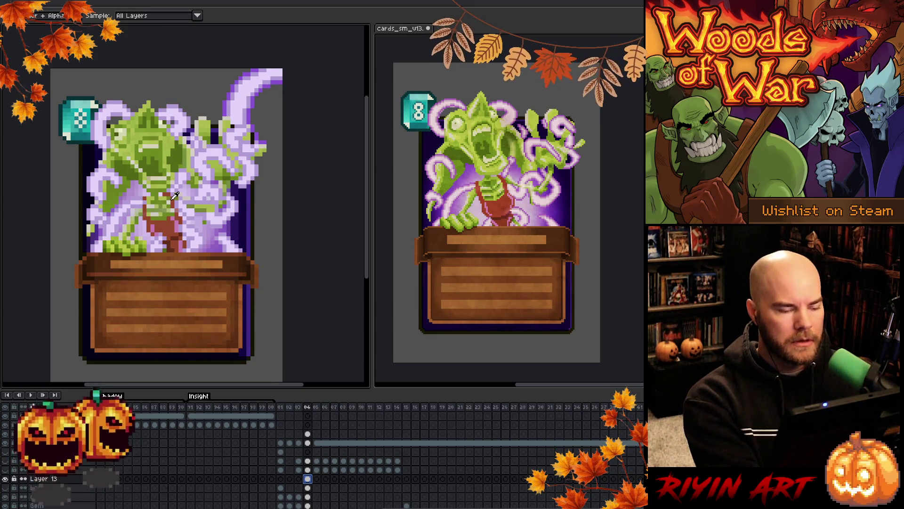
Use Replace Color to swap lavender #b19bd4 for purple #8753d3, both sampled from the canvas.
{"action": "key", "text": "shift+r"}
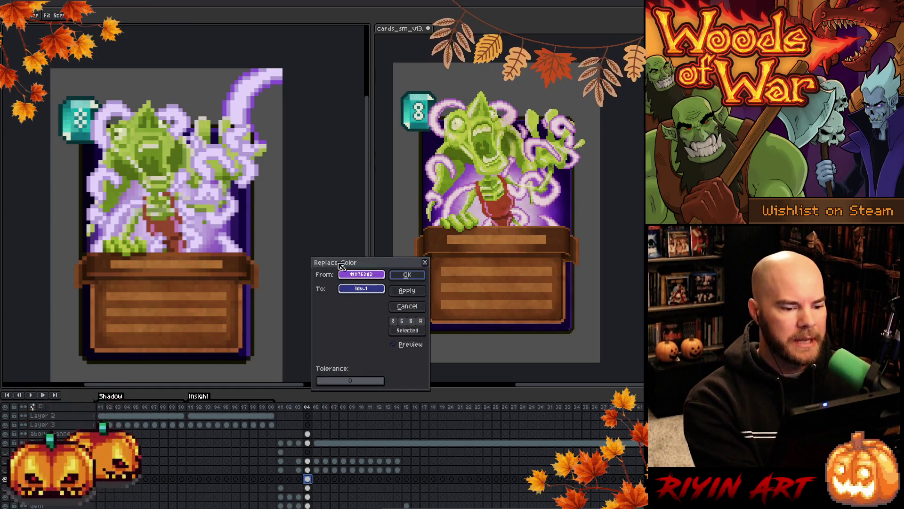
{"action": "left_click", "coordinate": [256, 152]}
{"action": "right_click", "coordinate": [258, 183]}
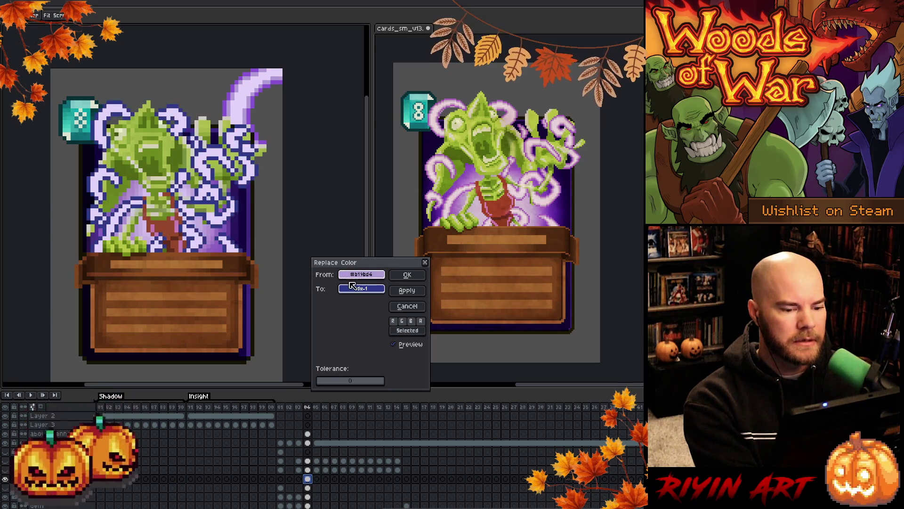
{"action": "right_click", "coordinate": [232, 85]}
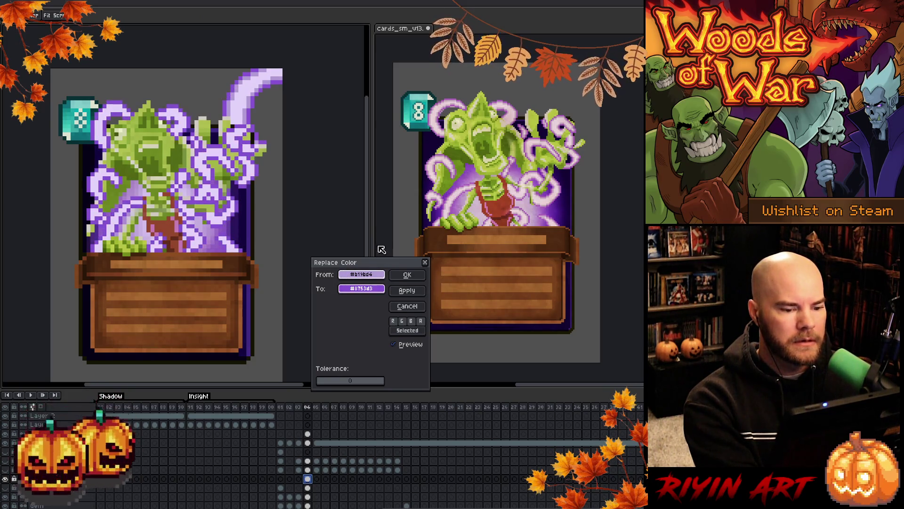
{"action": "left_click", "coordinate": [398, 276]}
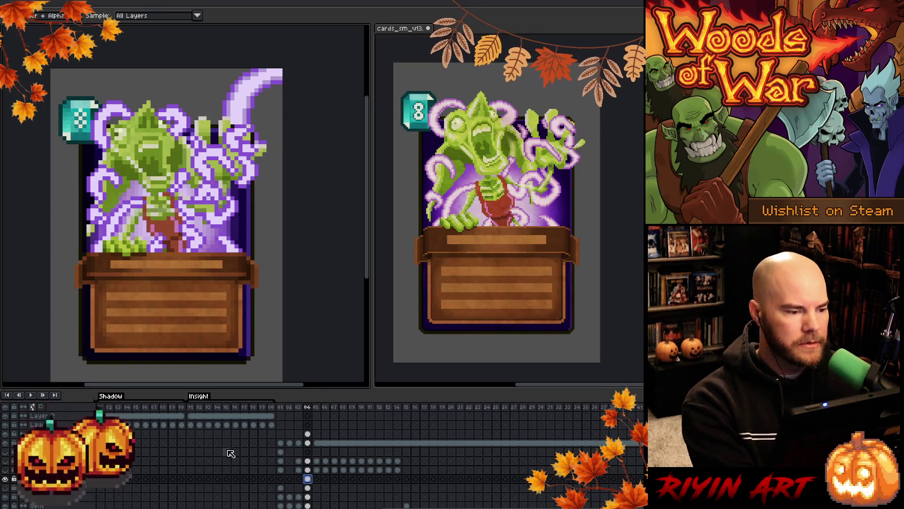
Clear the selection and set Layer 13's opacity to 30% in Layer Properties.
{"action": "key", "text": "ctrl+d"}
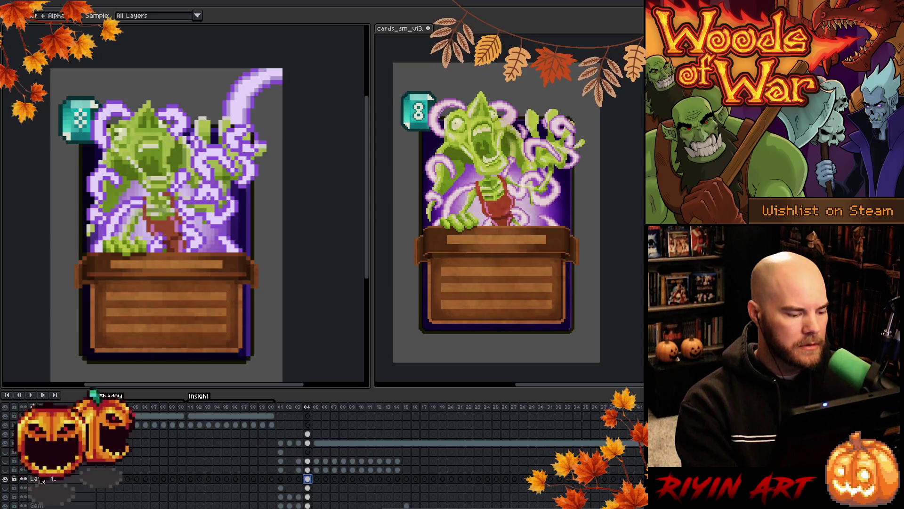
{"action": "double_click", "coordinate": [41, 479]}
{"action": "left_click", "coordinate": [403, 103]}
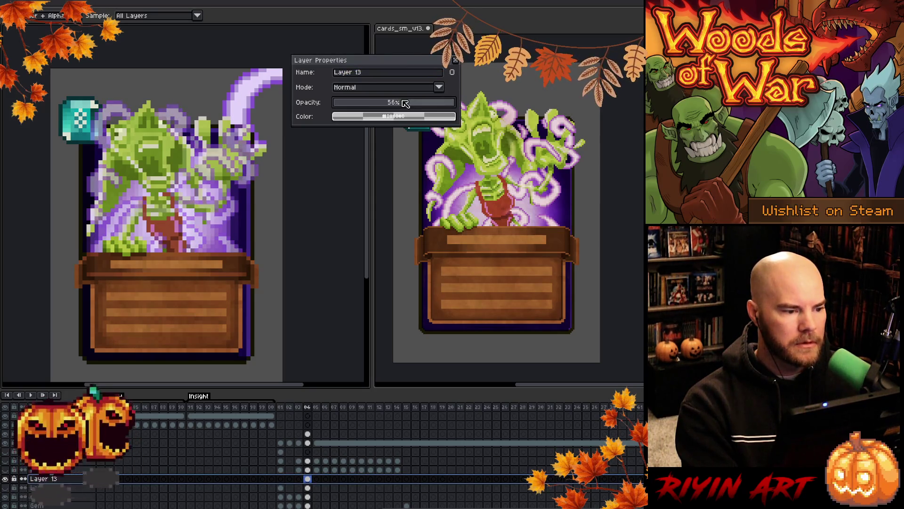
{"action": "left_click", "coordinate": [426, 108]}
{"action": "left_click_drag", "start_coordinate": [427, 108], "coordinate": [409, 106]}
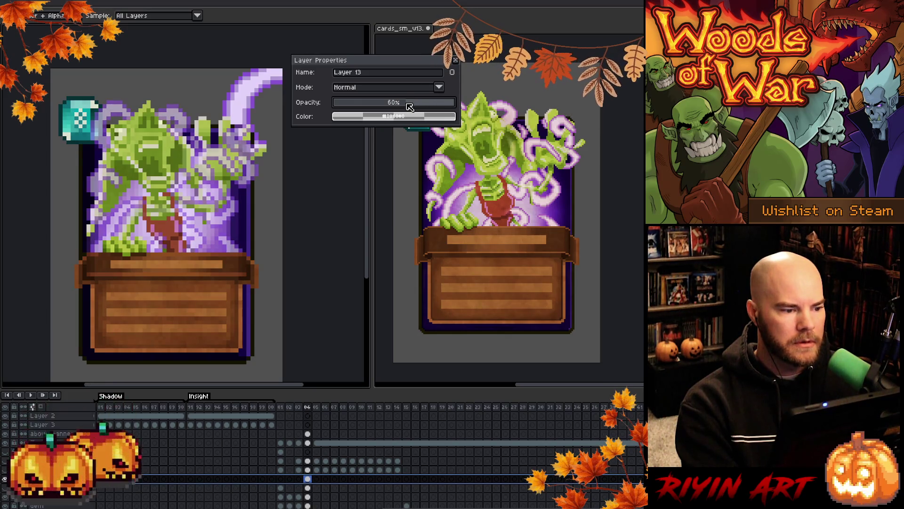
{"action": "left_click", "coordinate": [376, 104]}
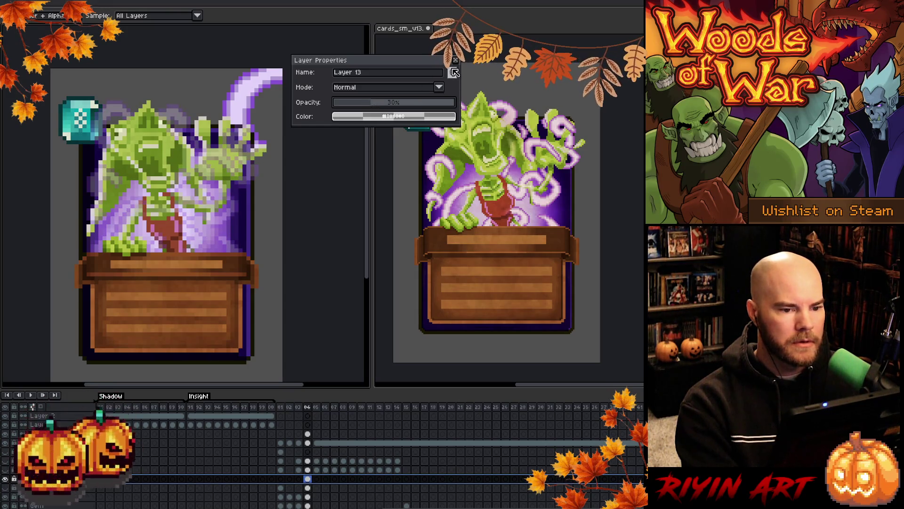
{"action": "key", "text": "Return"}
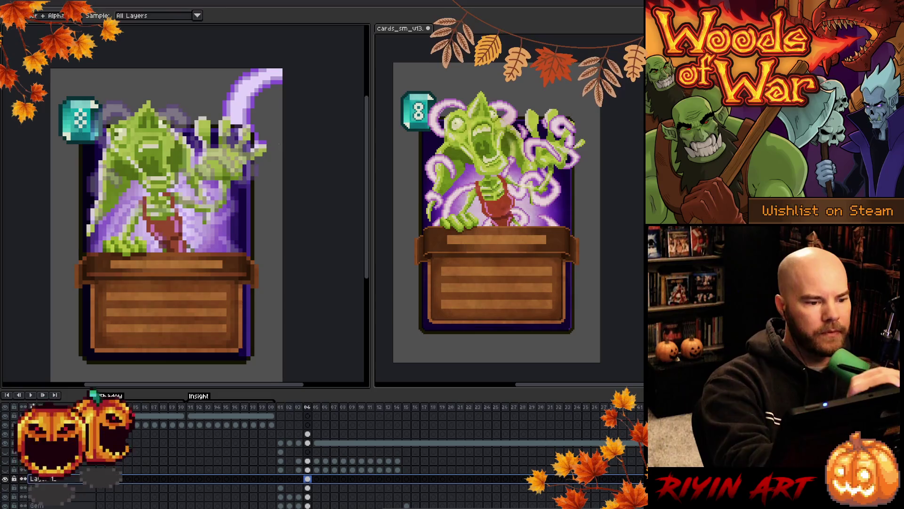
Switch to the pencil, select another layer, and bring Visual Studio Code forward.
{"action": "key", "text": "b"}
{"action": "left_click", "coordinate": [47, 415]}
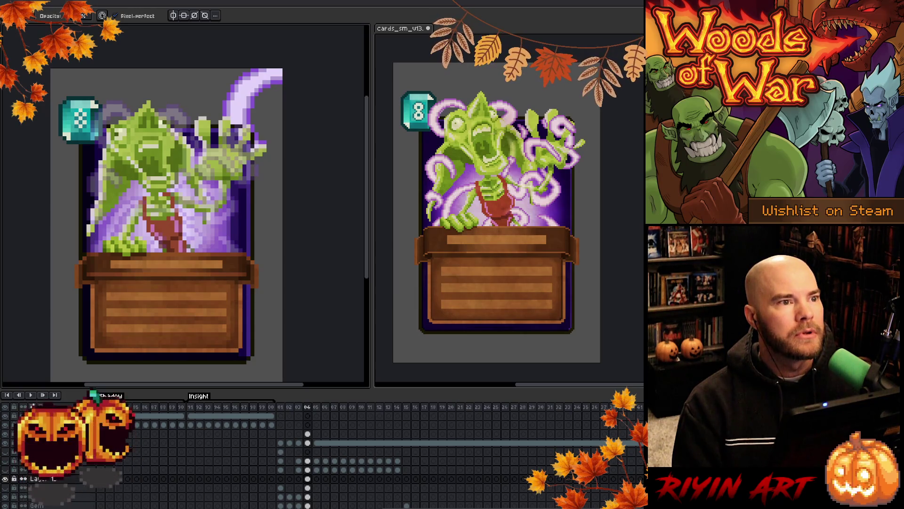
{"action": "key", "text": "alt+Tab"}
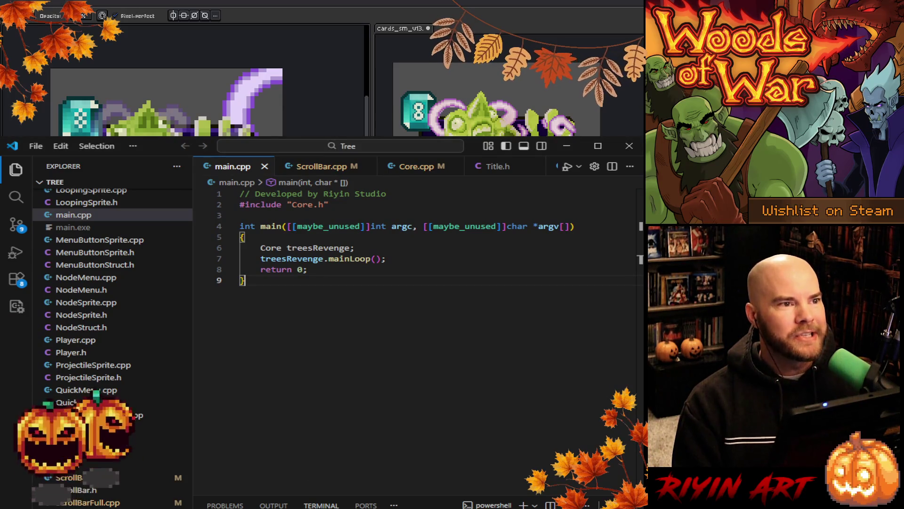
Scroll through the ScrollBar.cpp and CardLiteSprite.cpp source files.
{"action": "left_click", "coordinate": [324, 165]}
{"action": "scroll", "coordinate": [401, 264], "scroll_direction": "down", "scroll_amount": 4}
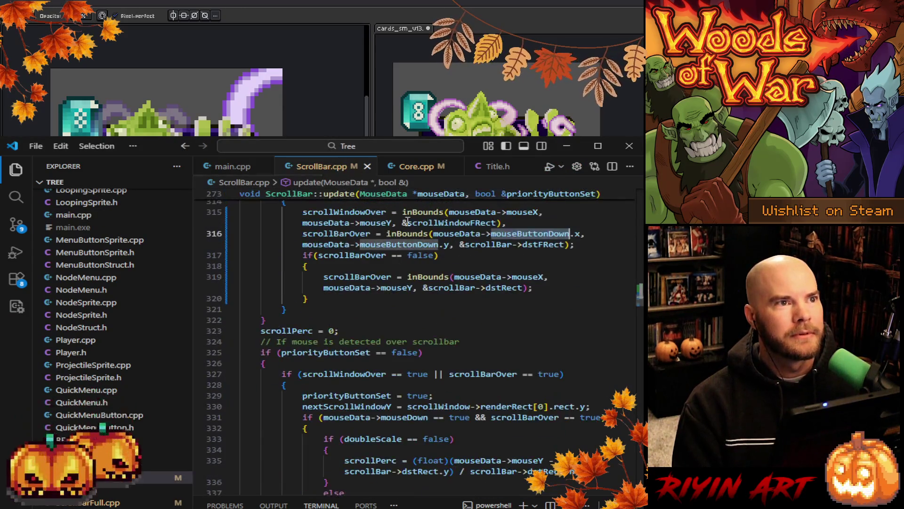
{"action": "scroll", "coordinate": [426, 172], "scroll_direction": "down", "scroll_amount": 2}
{"action": "scroll", "coordinate": [425, 173], "scroll_direction": "down", "scroll_amount": 5}
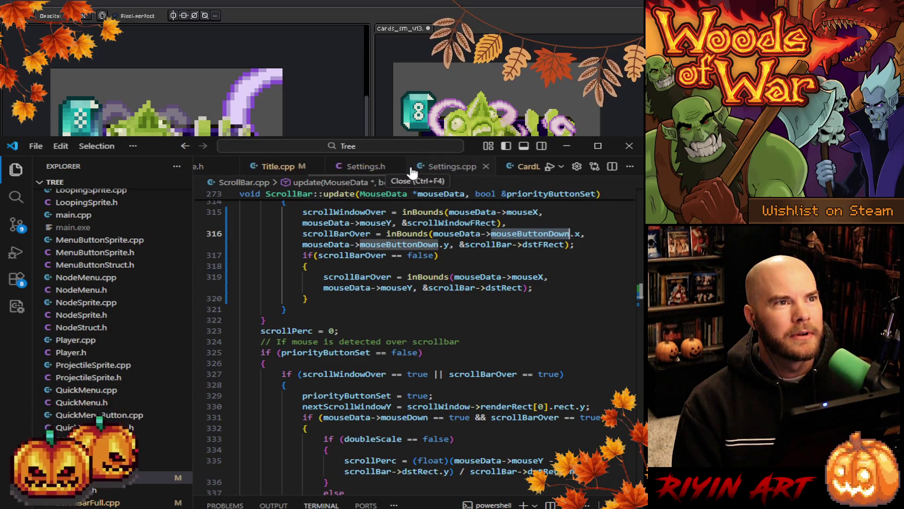
{"action": "left_click", "coordinate": [447, 169]}
{"action": "scroll", "coordinate": [416, 326], "scroll_direction": "down", "scroll_amount": 10}
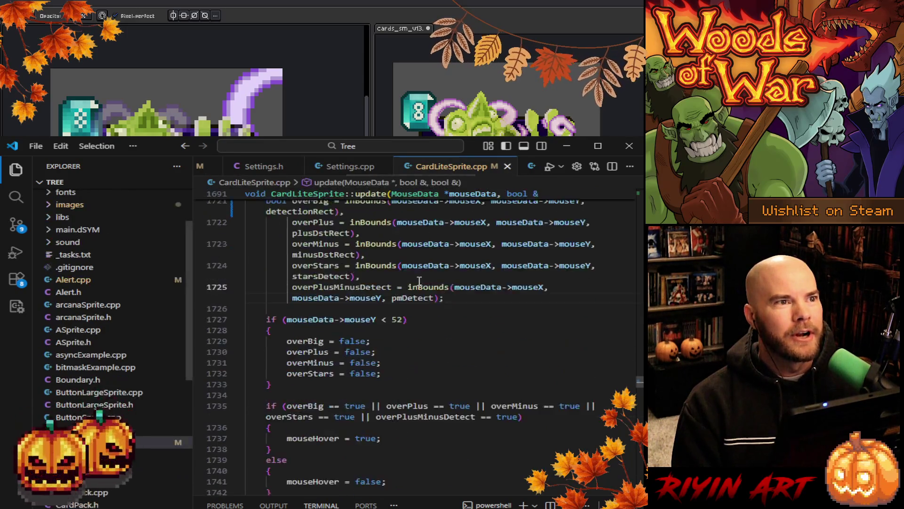
{"action": "scroll", "coordinate": [417, 325], "scroll_direction": "down", "scroll_amount": 15}
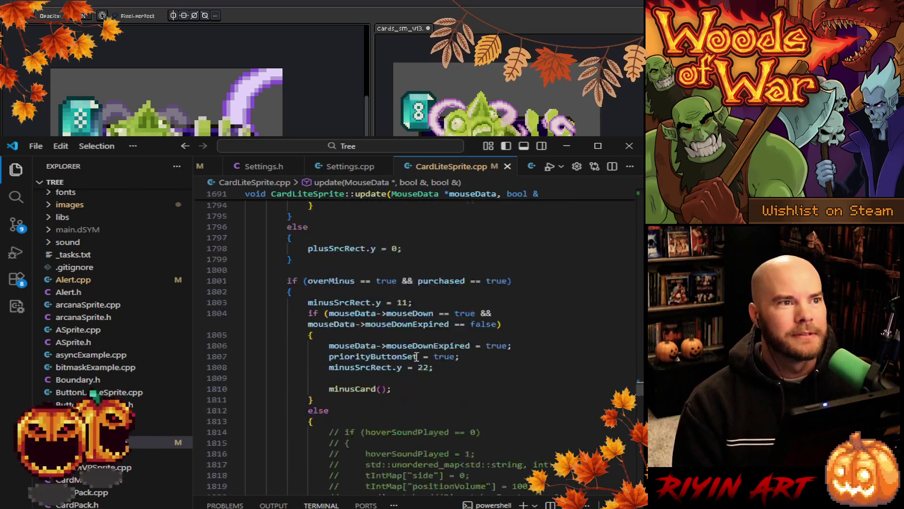
Scroll up and down through the Settings.cpp source file.
{"action": "left_click", "coordinate": [349, 164]}
{"action": "scroll", "coordinate": [423, 350], "scroll_direction": "down", "scroll_amount": 10}
{"action": "scroll", "coordinate": [423, 350], "scroll_direction": "down", "scroll_amount": 15}
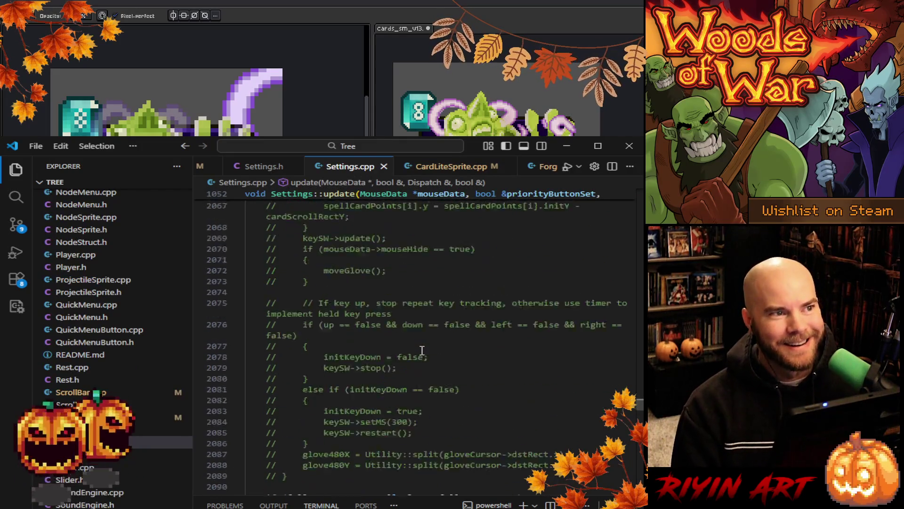
{"action": "scroll", "coordinate": [424, 350], "scroll_direction": "down", "scroll_amount": 20}
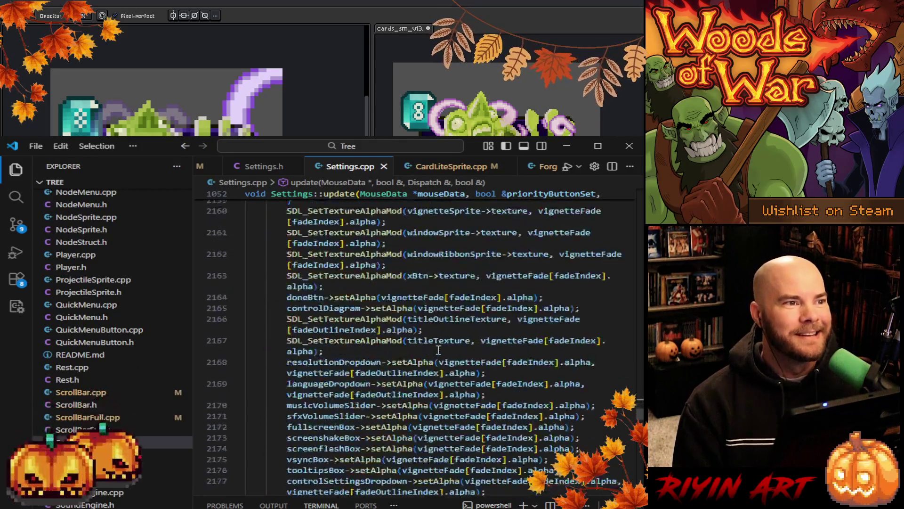
{"action": "scroll", "coordinate": [442, 346], "scroll_direction": "down", "scroll_amount": 6}
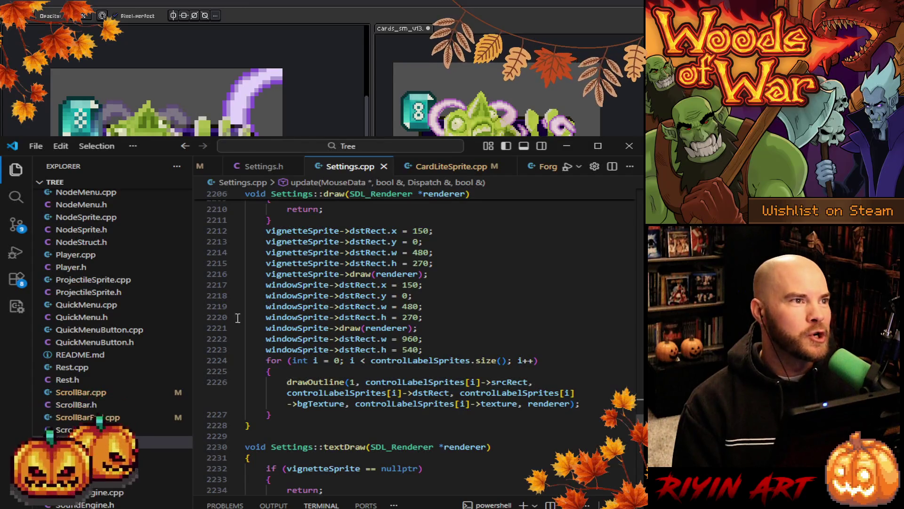
{"action": "scroll", "coordinate": [94, 413], "scroll_direction": "down", "scroll_amount": 2}
{"action": "scroll", "coordinate": [94, 438], "scroll_direction": "up", "scroll_amount": 15}
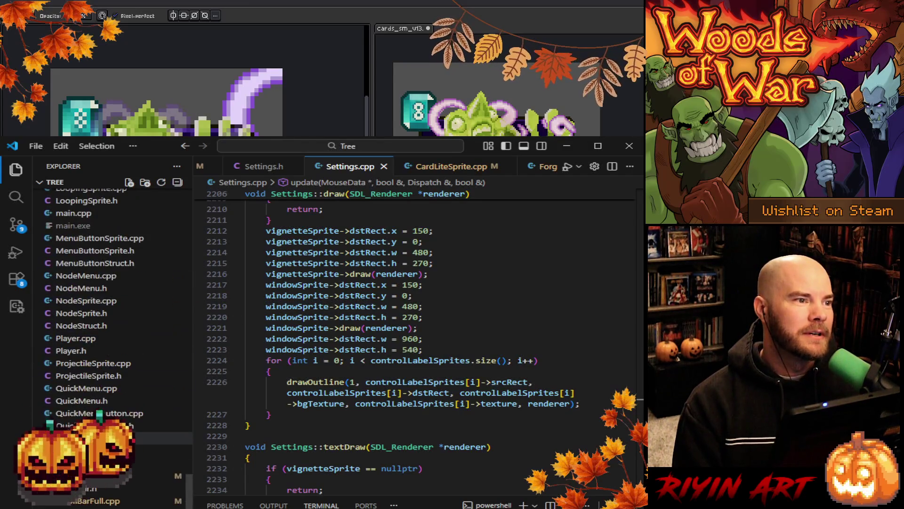
{"action": "scroll", "coordinate": [94, 438], "scroll_direction": "up", "scroll_amount": 15}
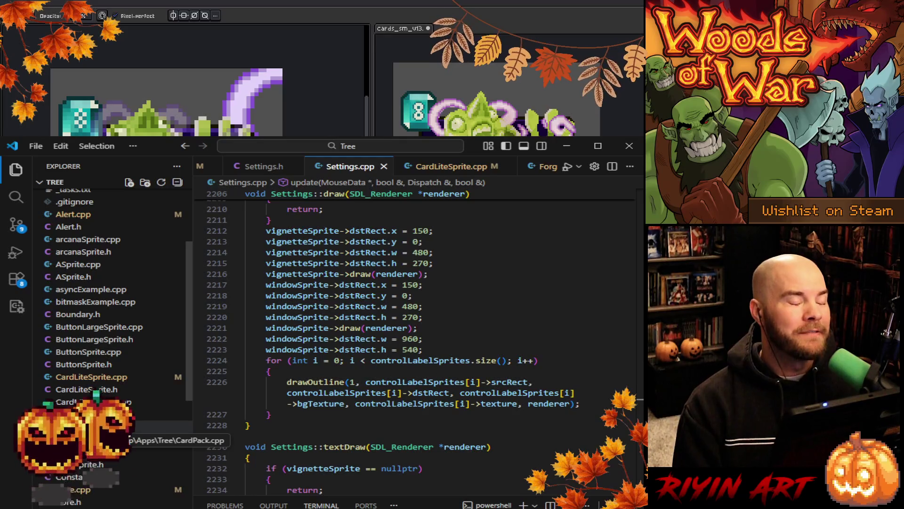
{"action": "scroll", "coordinate": [122, 406], "scroll_direction": "down", "scroll_amount": 8}
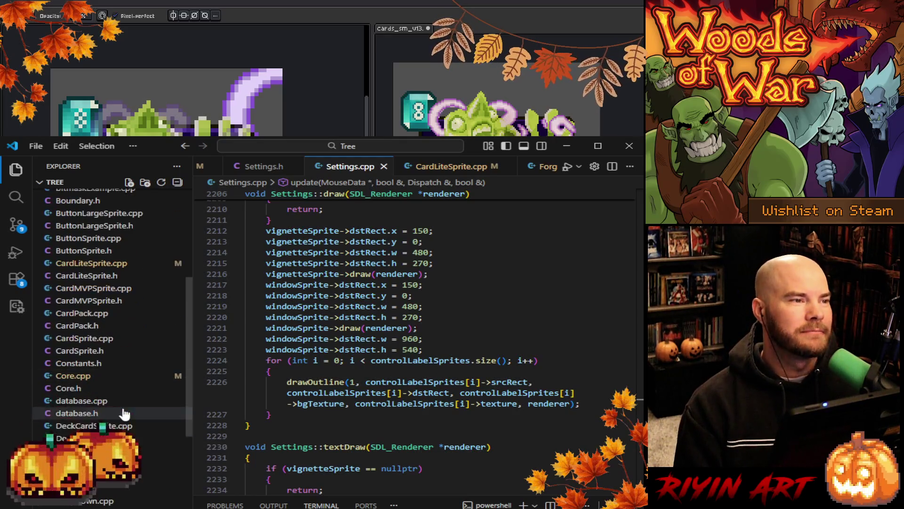
{"action": "scroll", "coordinate": [122, 413], "scroll_direction": "down", "scroll_amount": 8}
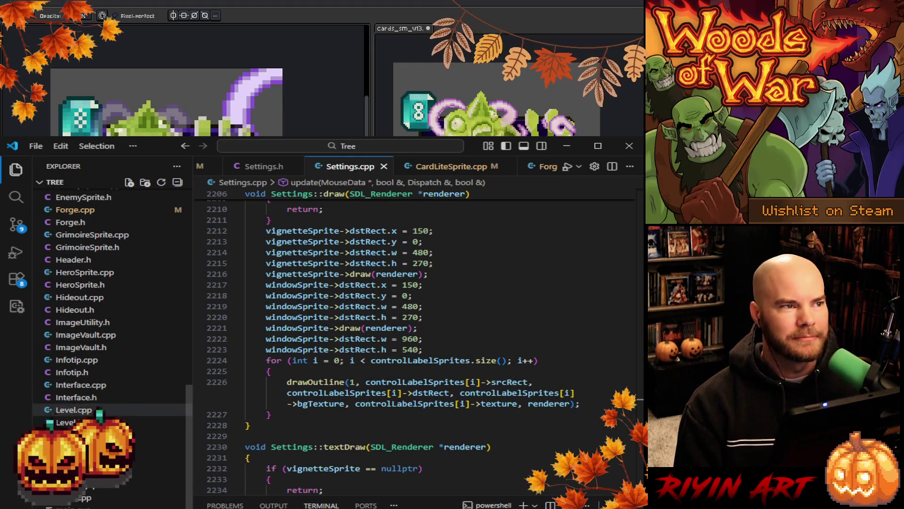
Open Level.cpp at manualSelectCard, then zoom out the Aseprite card and reopen Layer 13's properties.
{"action": "left_click", "coordinate": [122, 410]}
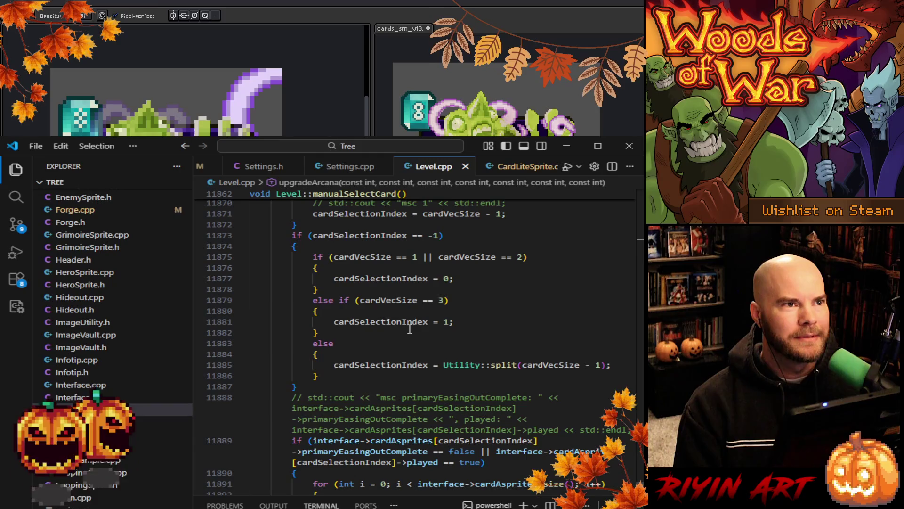
{"action": "scroll", "coordinate": [410, 328], "scroll_direction": "down", "scroll_amount": 5}
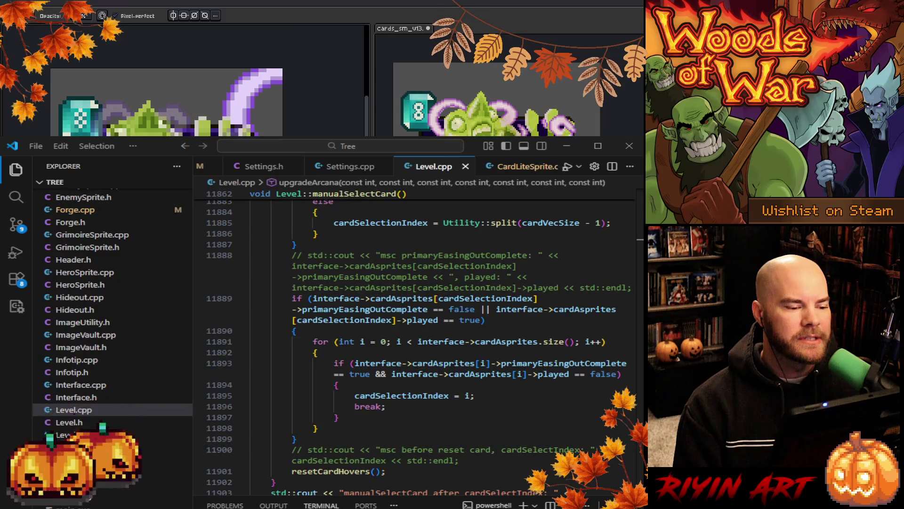
{"action": "key", "text": "minus"}
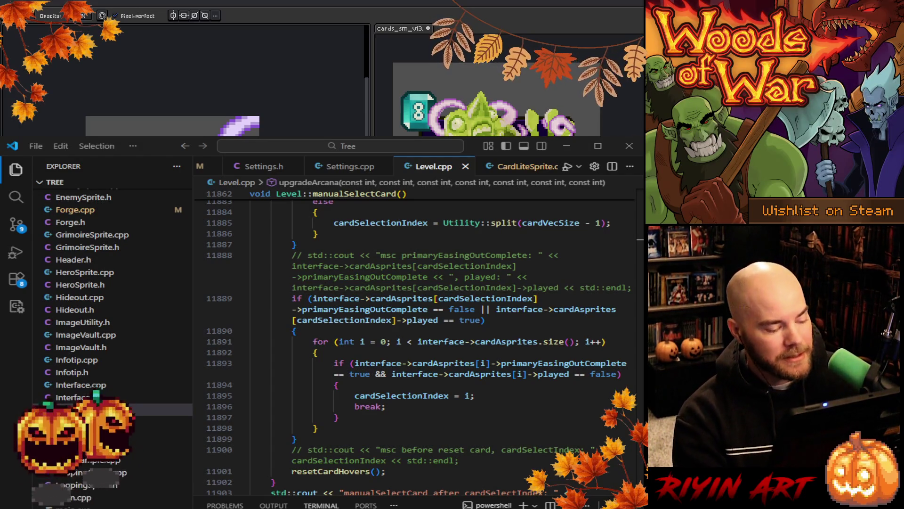
{"action": "key", "text": "shift+p"}
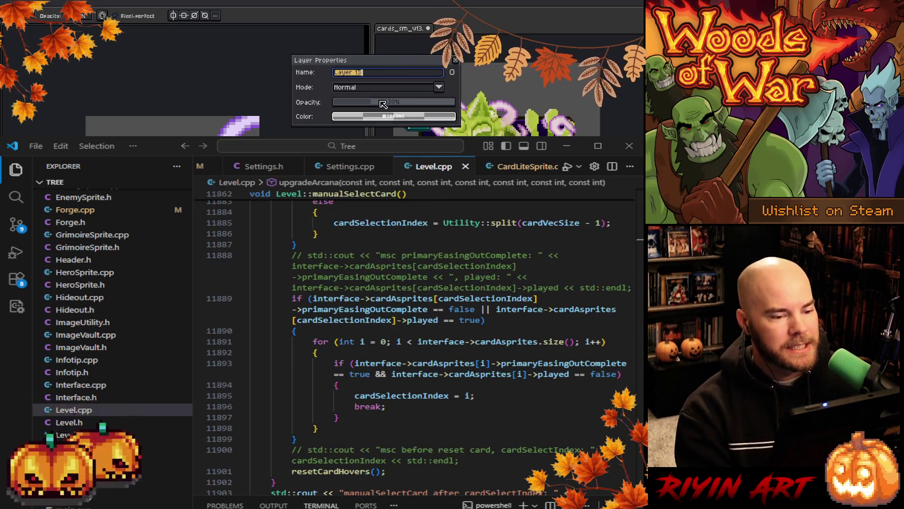
Drag Layer 13's opacity up to 100% and close the Layer Properties dialog.
{"action": "left_click_drag", "start_coordinate": [383, 103], "coordinate": [456, 103]}
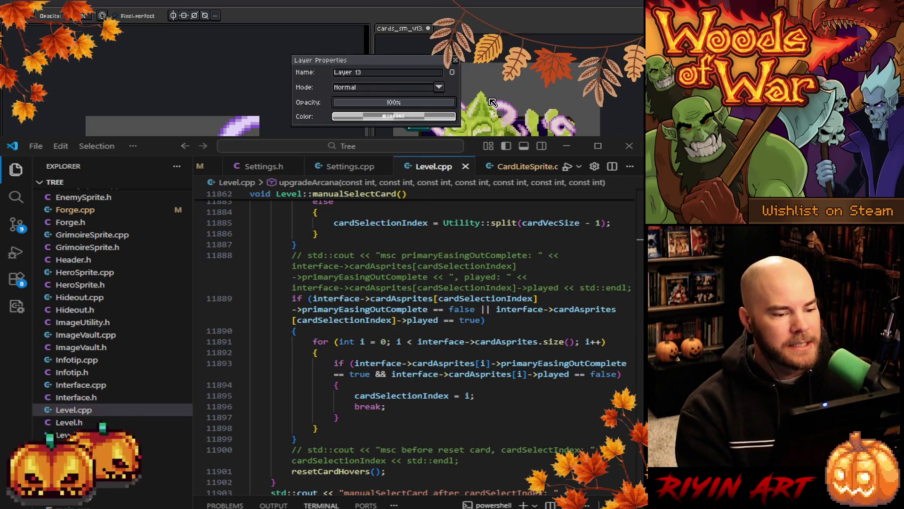
{"action": "left_click", "coordinate": [455, 60]}
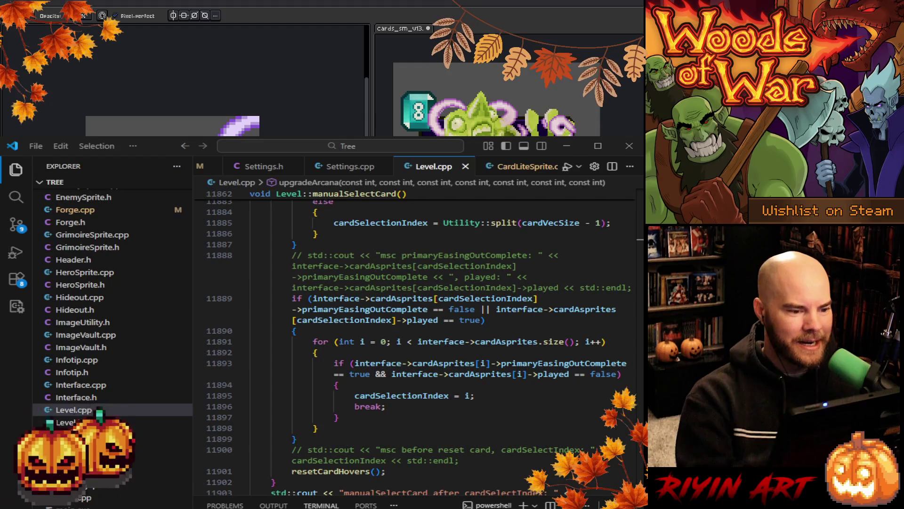
{"action": "key", "text": "i"}
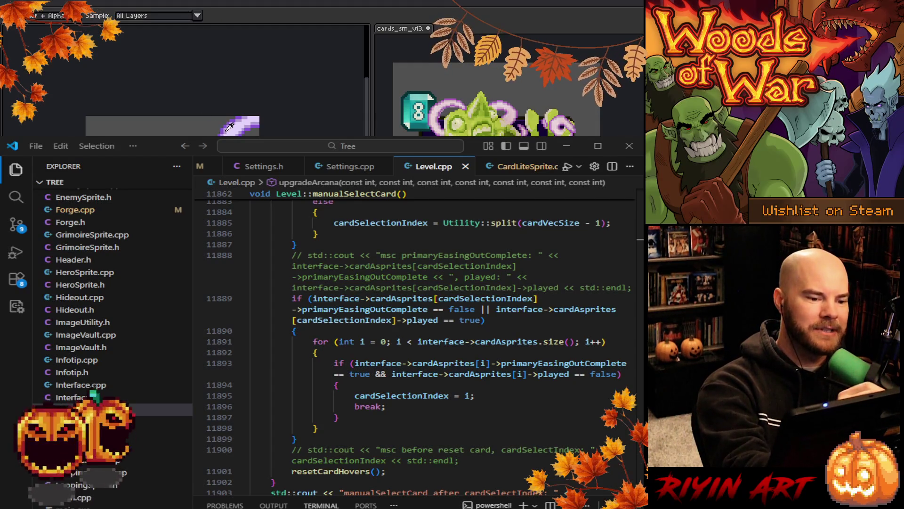
{"action": "key", "text": "b"}
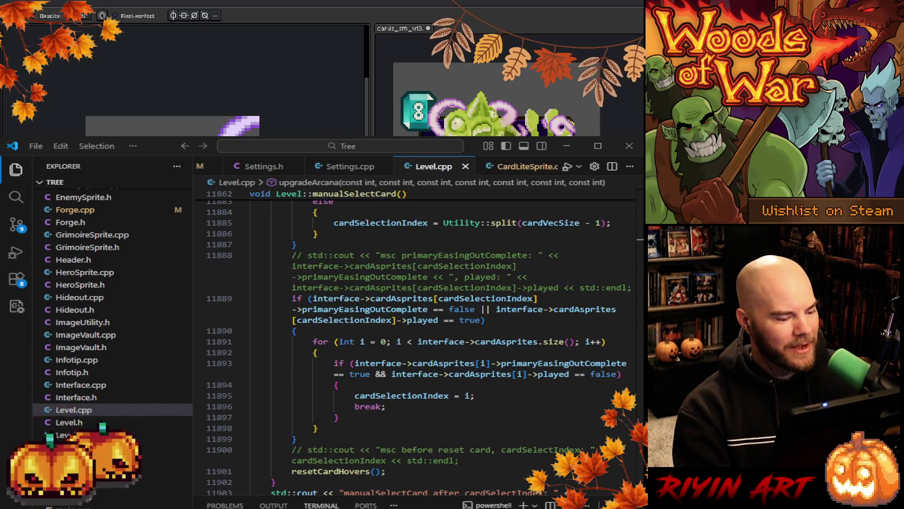
{"action": "key", "text": "v"}
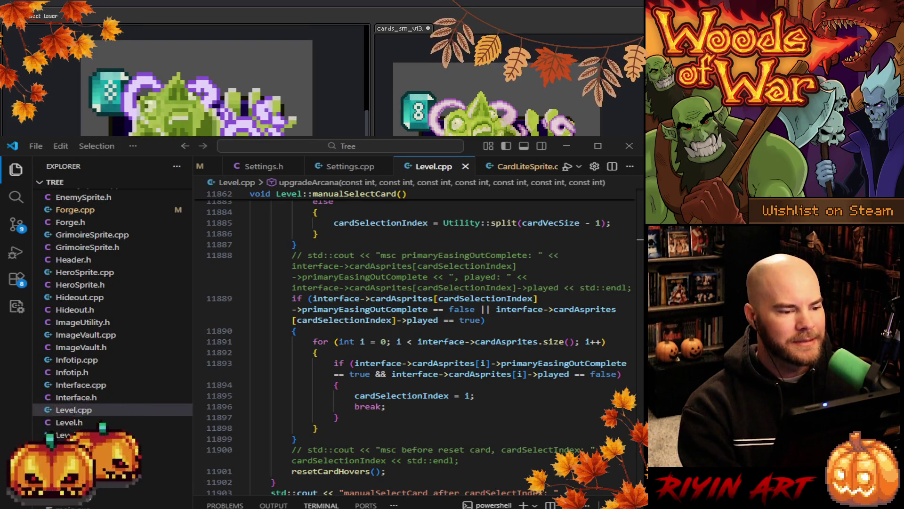
{"action": "key", "text": "b"}
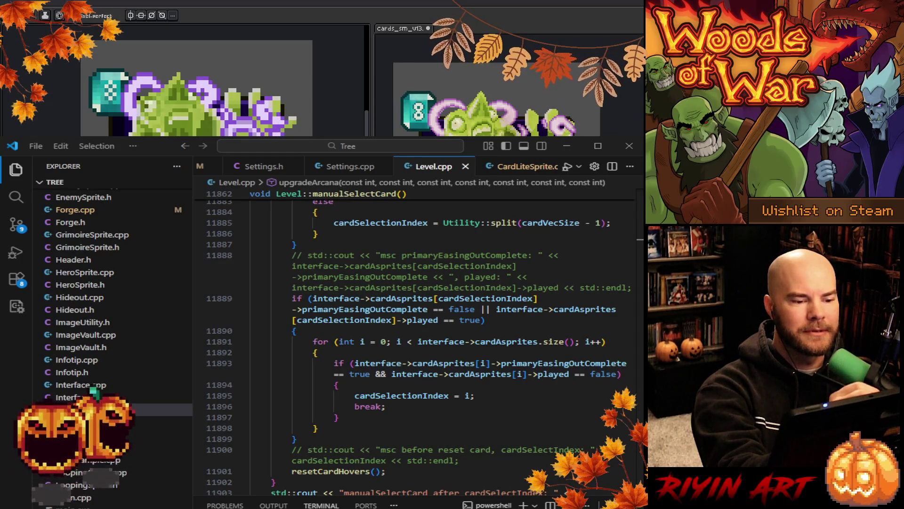
{"action": "key", "text": "i"}
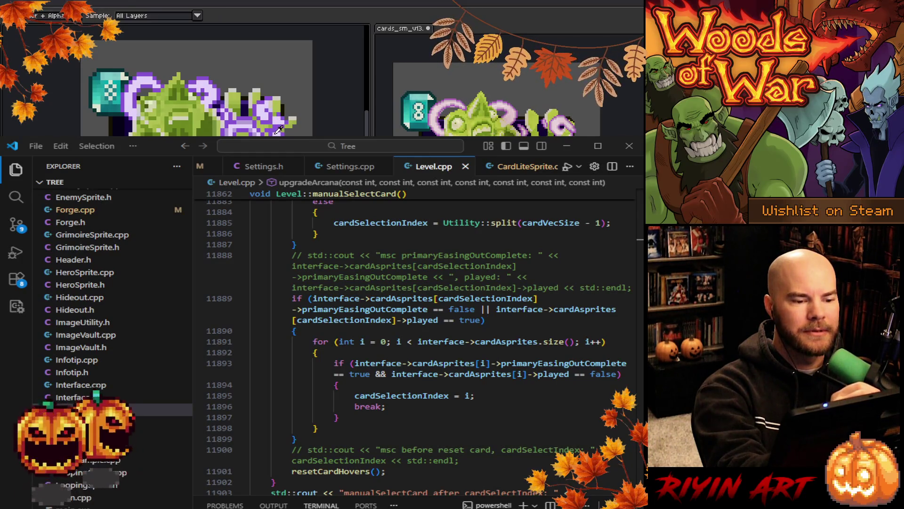
{"action": "key", "text": "b"}
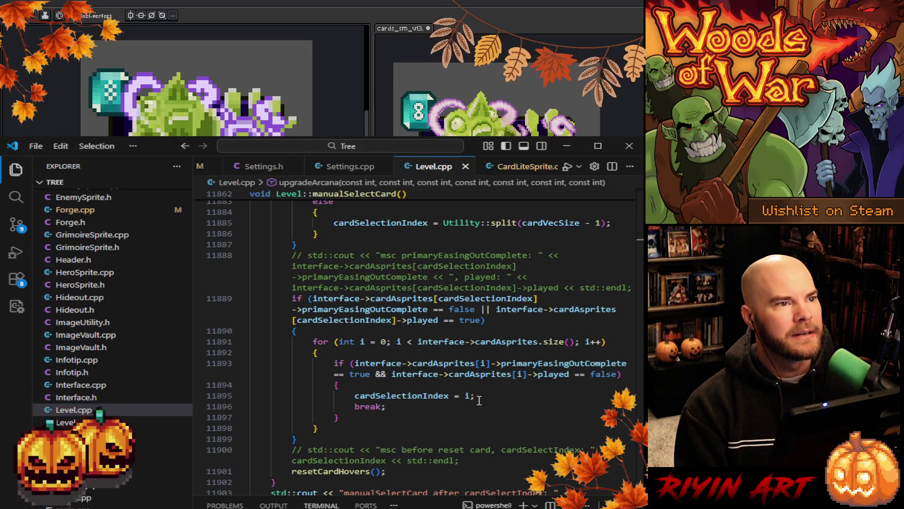
{"action": "left_click", "coordinate": [567, 147]}
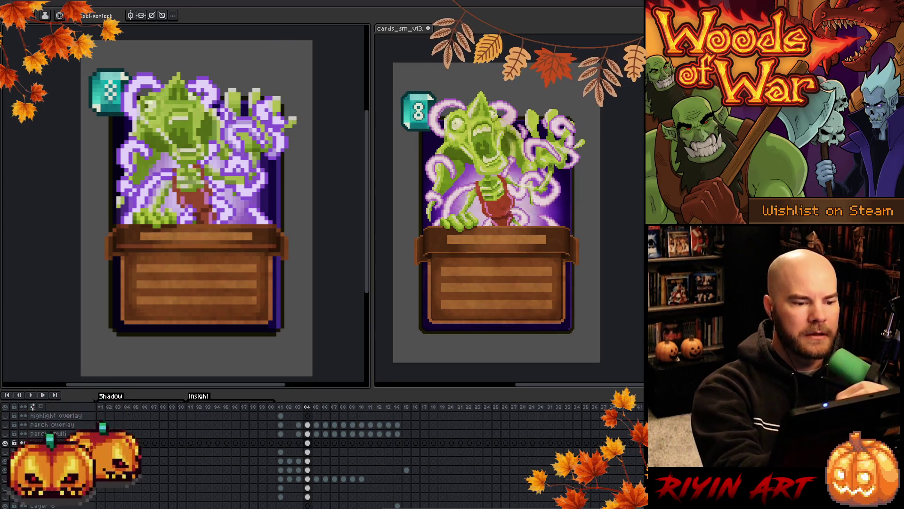
{"action": "key", "text": "i"}
{"action": "key", "text": "b"}
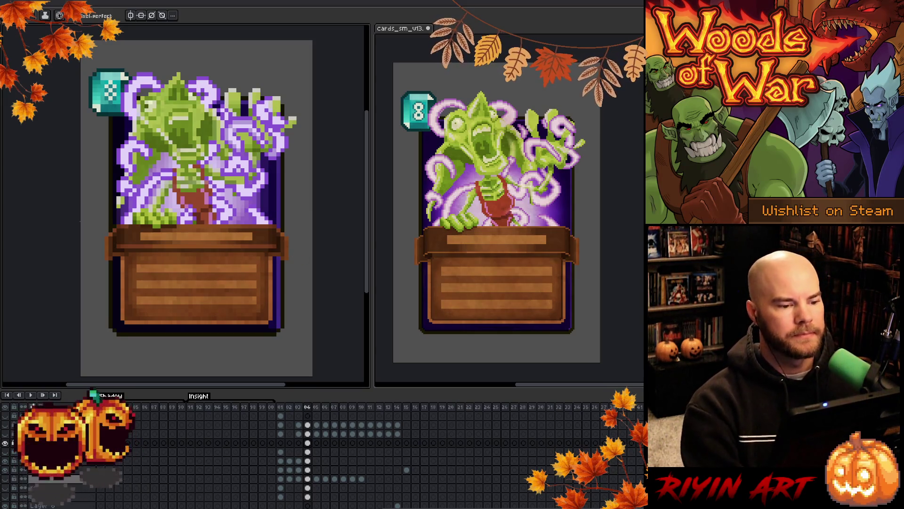
{"action": "scroll", "coordinate": [217, 212], "scroll_direction": "down", "scroll_amount": 5}
{"action": "scroll", "coordinate": [202, 186], "scroll_direction": "up", "scroll_amount": 2}
{"action": "scroll", "coordinate": [198, 225], "scroll_direction": "down", "scroll_amount": 1}
{"action": "scroll", "coordinate": [198, 225], "scroll_direction": "up", "scroll_amount": 4}
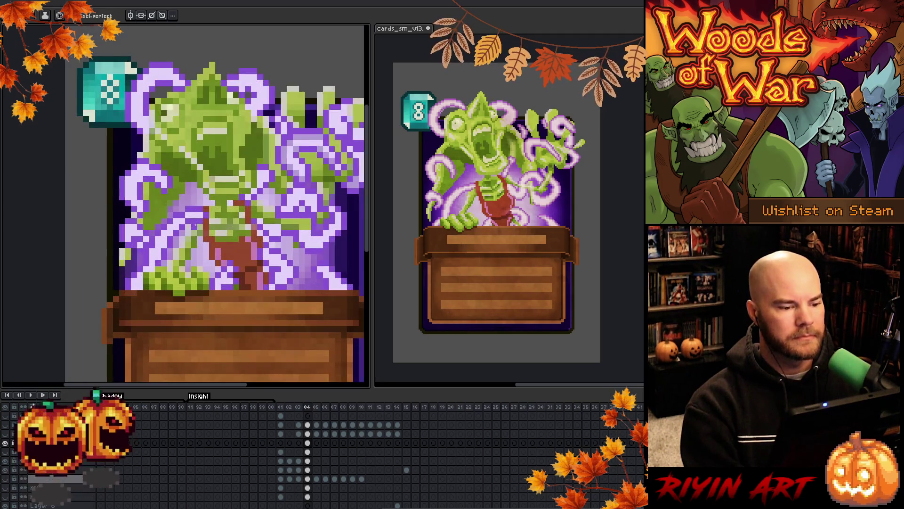
{"action": "key", "text": "b"}
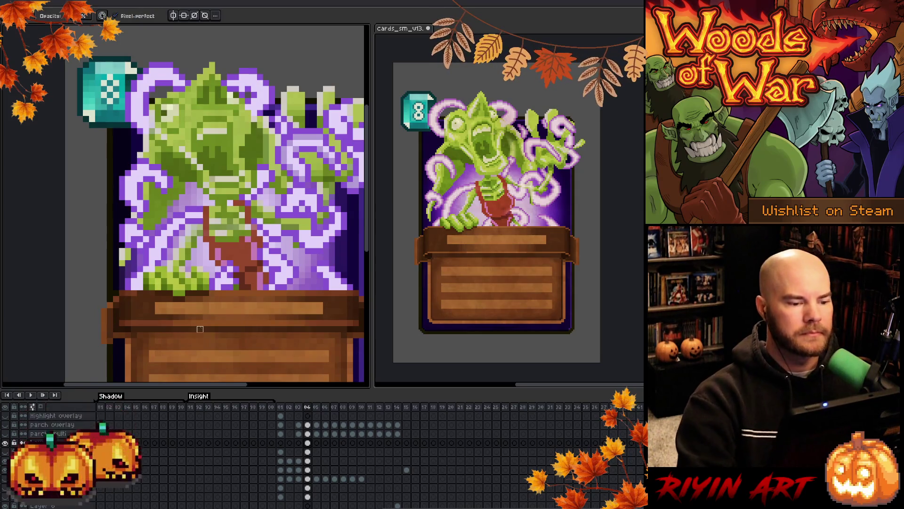
{"action": "scroll", "coordinate": [200, 329], "scroll_direction": "up", "scroll_amount": 1}
{"action": "scroll", "coordinate": [200, 329], "scroll_direction": "down", "scroll_amount": 4}
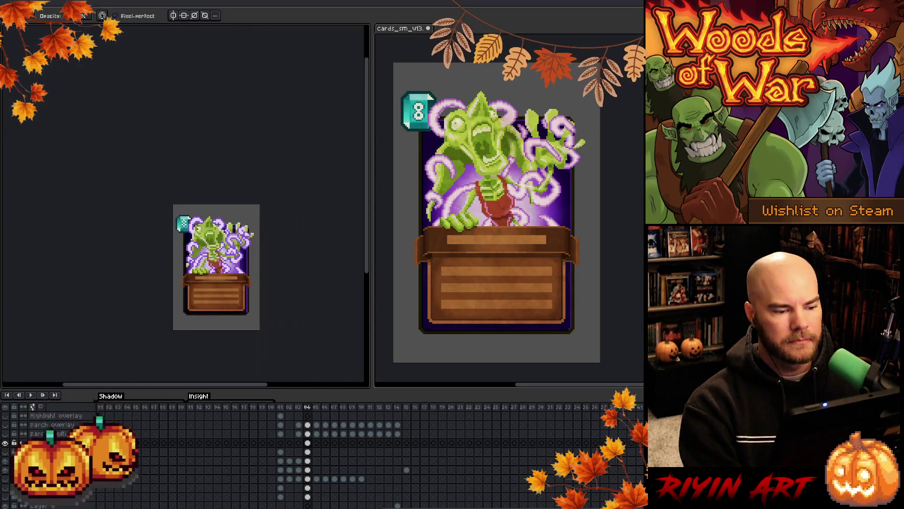
{"action": "scroll", "coordinate": [193, 259], "scroll_direction": "up", "scroll_amount": 5}
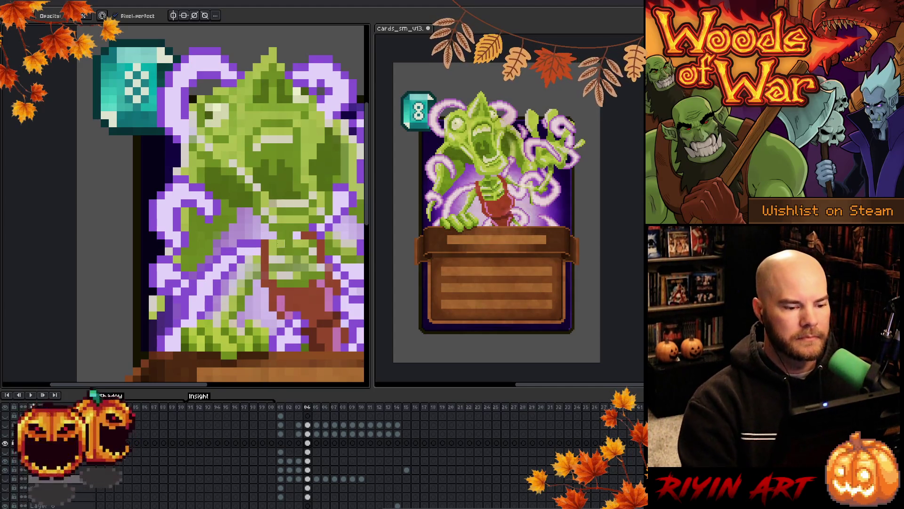
{"action": "scroll", "coordinate": [282, 302], "scroll_direction": "down", "scroll_amount": 5}
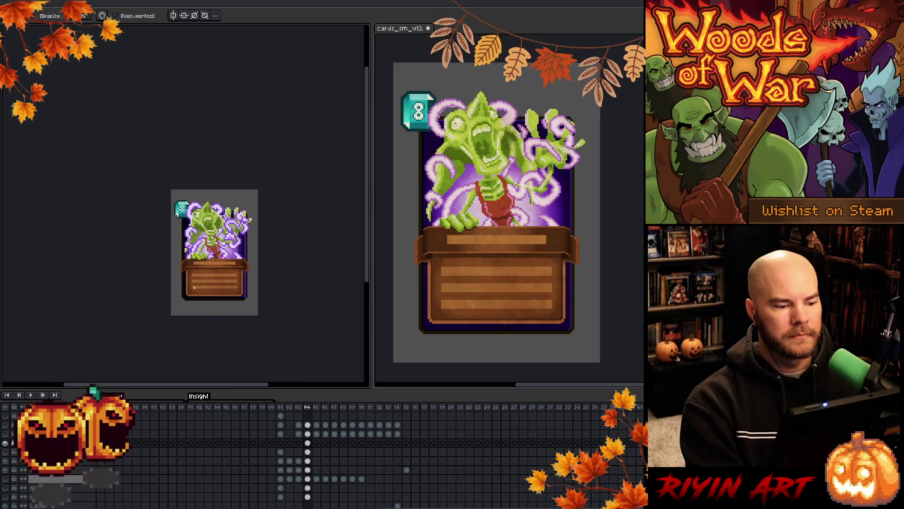
{"action": "scroll", "coordinate": [179, 263], "scroll_direction": "up", "scroll_amount": 5}
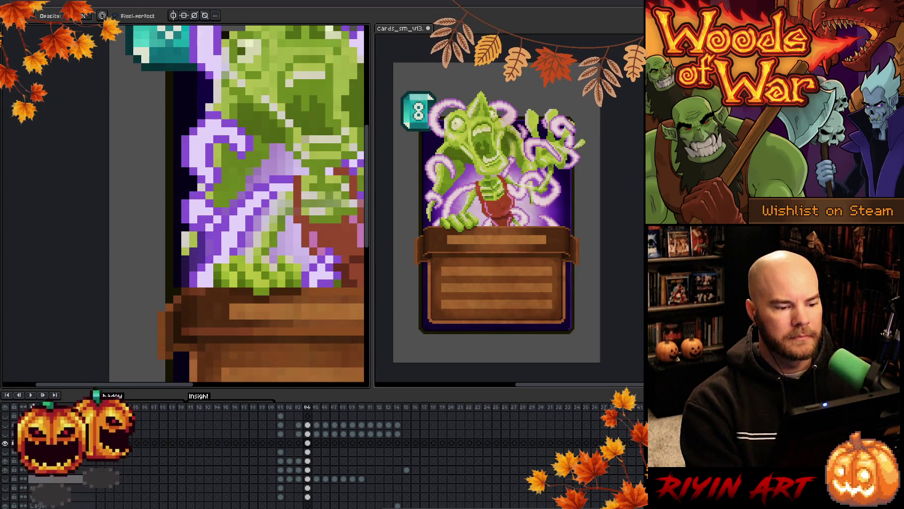
{"action": "scroll", "coordinate": [263, 263], "scroll_direction": "down", "scroll_amount": 4}
{"action": "scroll", "coordinate": [263, 264], "scroll_direction": "up", "scroll_amount": 2}
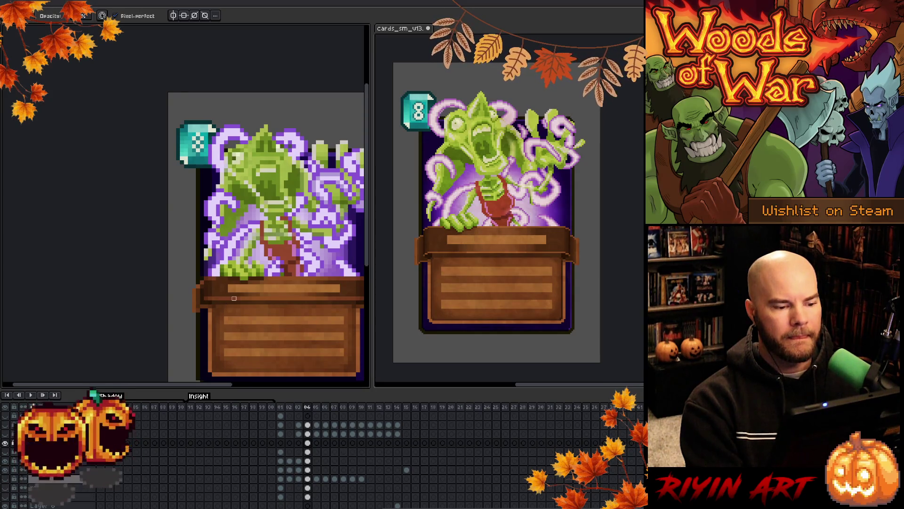
{"action": "scroll", "coordinate": [253, 293], "scroll_direction": "down", "scroll_amount": 3}
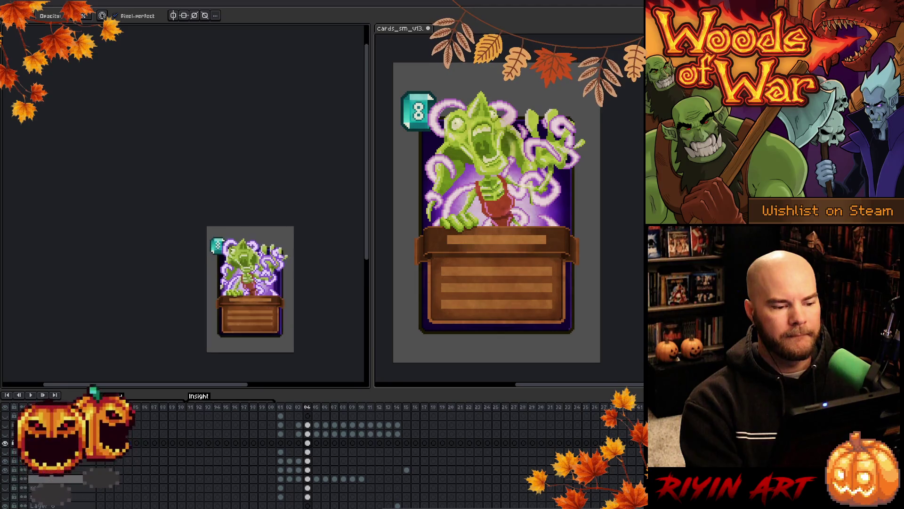
{"action": "scroll", "coordinate": [253, 294], "scroll_direction": "up", "scroll_amount": 3}
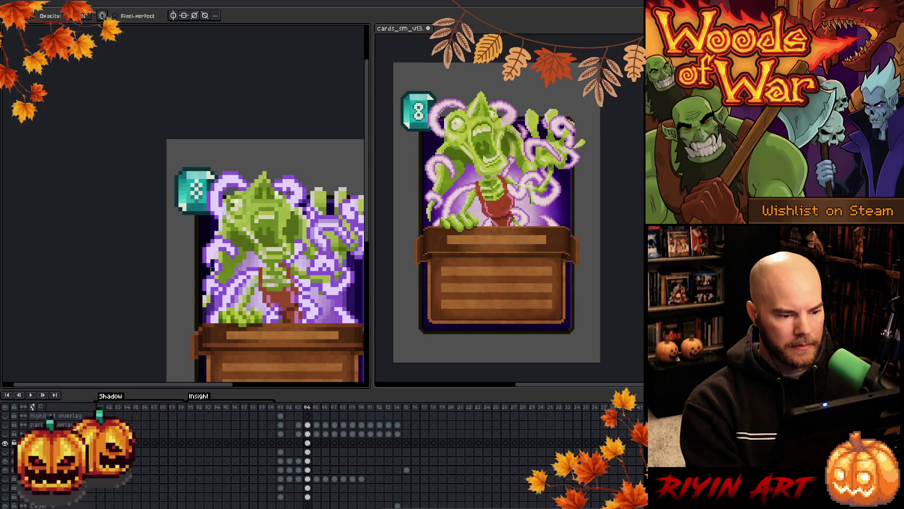
{"action": "scroll", "coordinate": [213, 267], "scroll_direction": "up", "scroll_amount": 2}
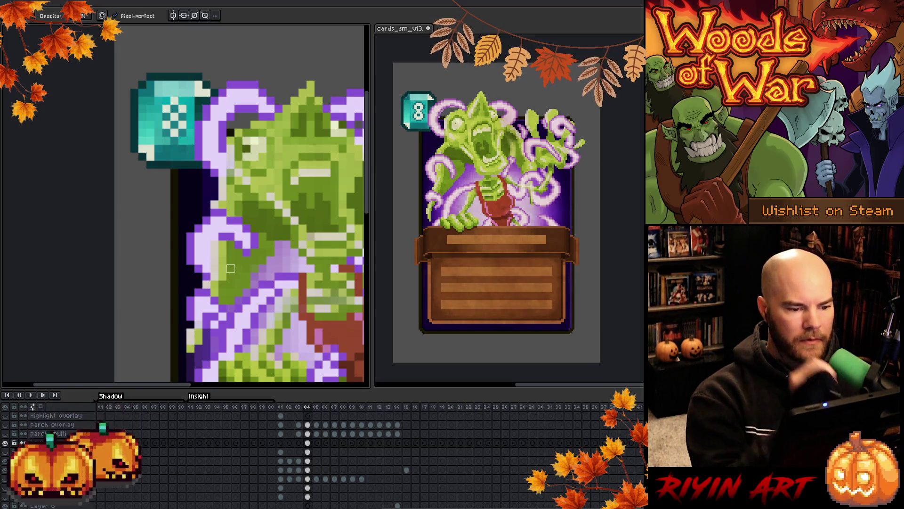
{"action": "scroll", "coordinate": [230, 269], "scroll_direction": "down", "scroll_amount": 3}
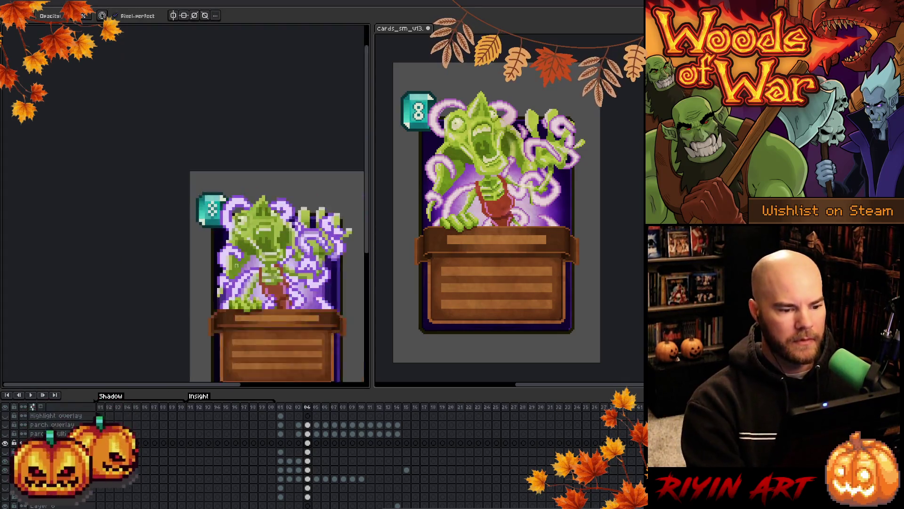
{"action": "scroll", "coordinate": [236, 265], "scroll_direction": "down", "scroll_amount": 1}
{"action": "left_click_drag", "start_coordinate": [251, 293], "coordinate": [177, 306]}
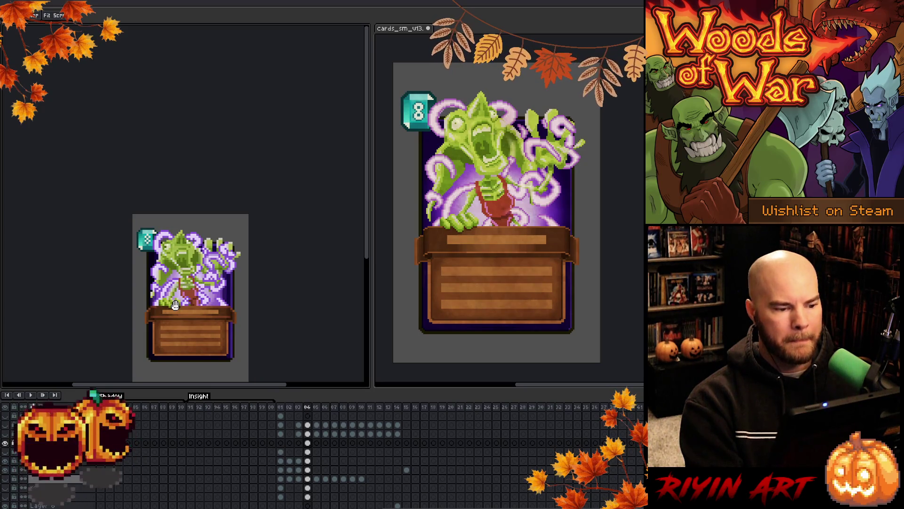
Zoom into the upper-right tentacles and pencil in two green pixels.
{"action": "key", "text": "b"}
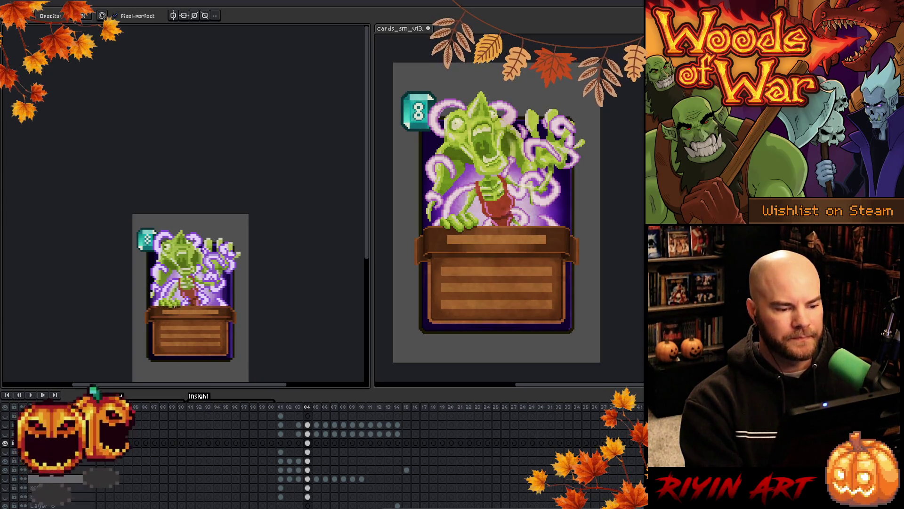
{"action": "scroll", "coordinate": [232, 243], "scroll_direction": "up", "scroll_amount": 3}
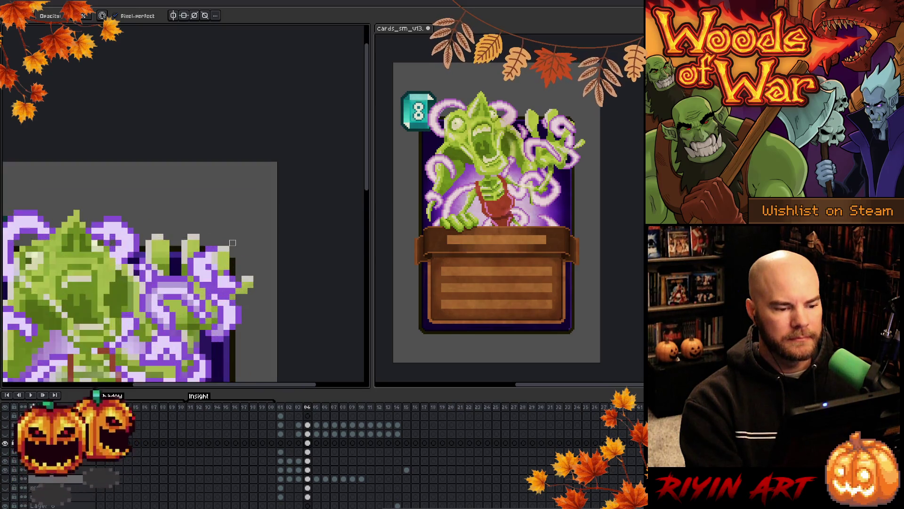
{"action": "scroll", "coordinate": [221, 255], "scroll_direction": "down", "scroll_amount": 3}
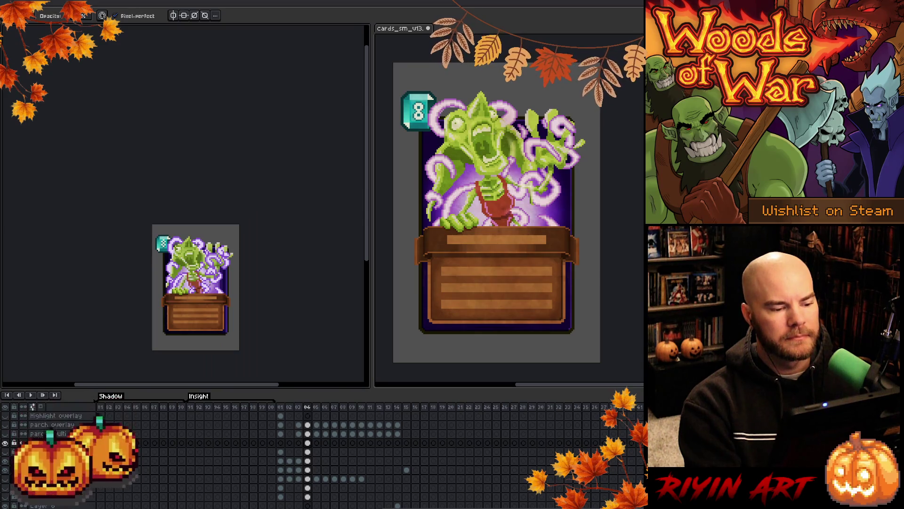
{"action": "scroll", "coordinate": [193, 292], "scroll_direction": "up", "scroll_amount": 4}
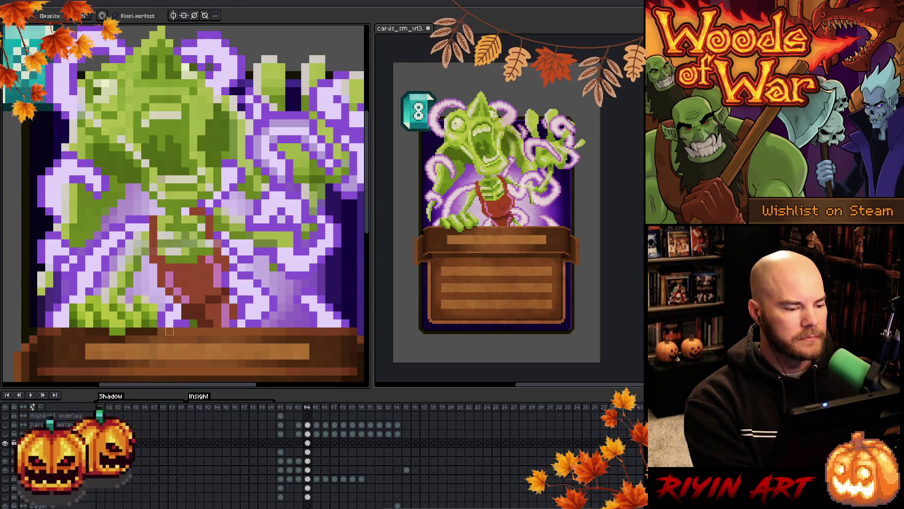
{"action": "scroll", "coordinate": [169, 331], "scroll_direction": "down", "scroll_amount": 4}
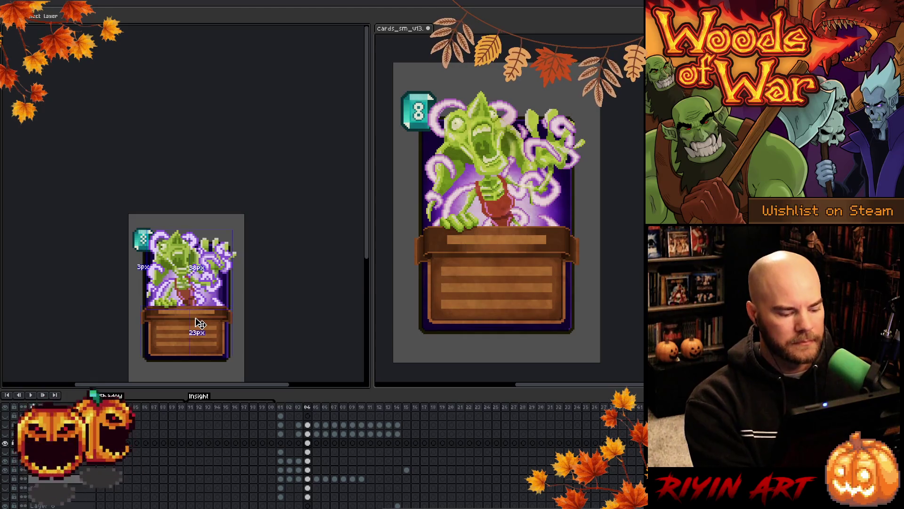
{"action": "scroll", "coordinate": [162, 274], "scroll_direction": "down", "scroll_amount": 2}
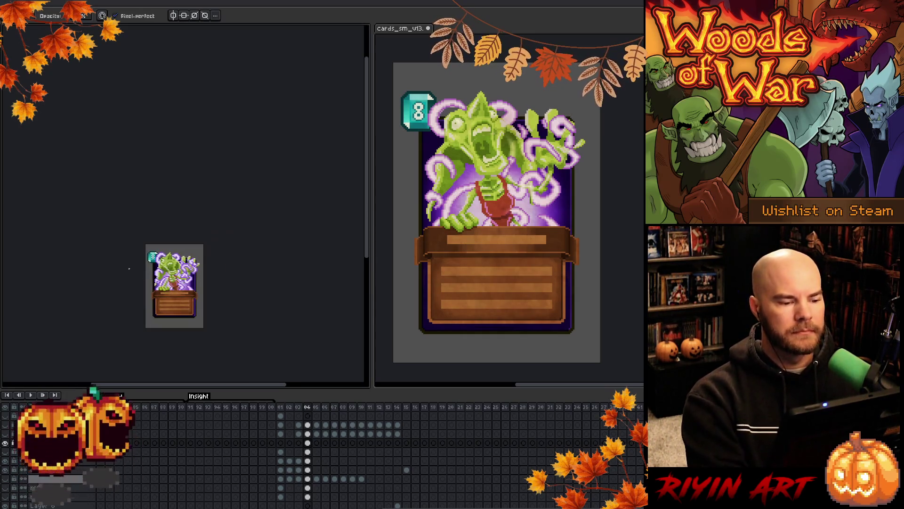
{"action": "left_click_drag", "start_coordinate": [187, 290], "coordinate": [201, 211]}
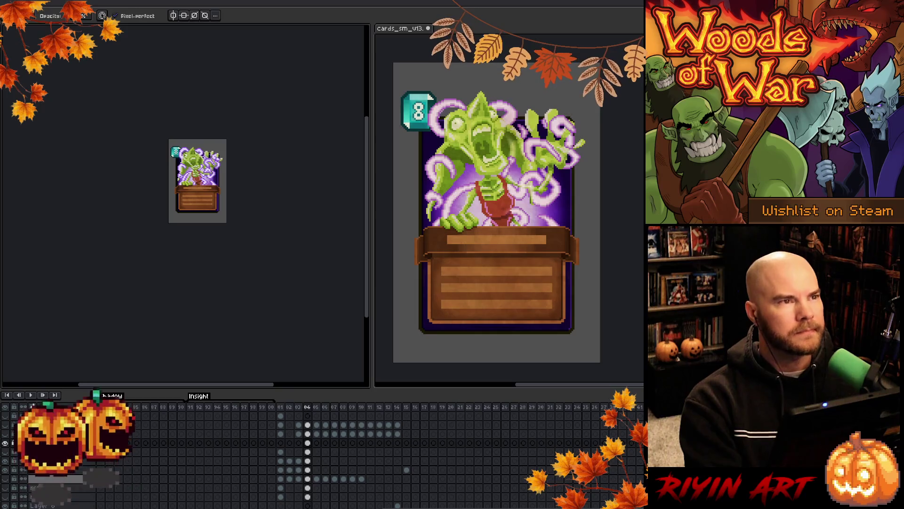
{"action": "scroll", "coordinate": [176, 216], "scroll_direction": "up", "scroll_amount": 3}
{"action": "scroll", "coordinate": [195, 167], "scroll_direction": "up", "scroll_amount": 2}
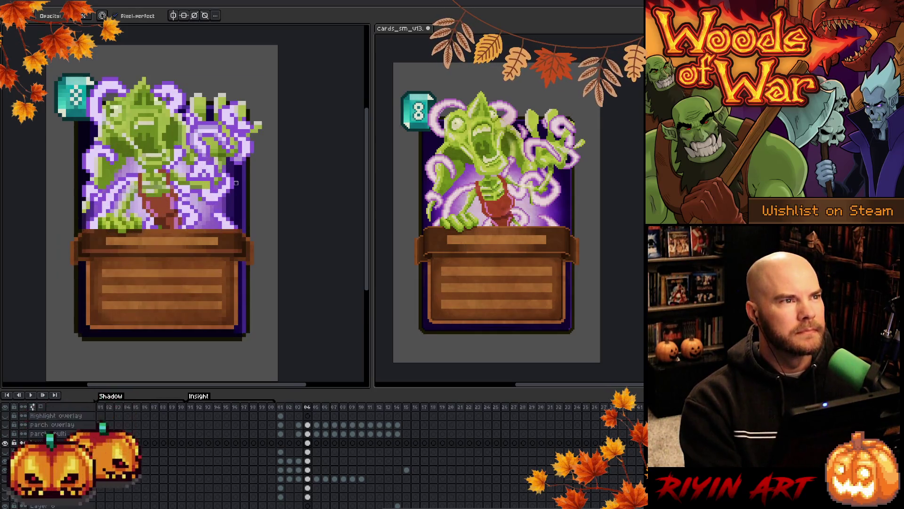
{"action": "left_click_drag", "start_coordinate": [181, 153], "coordinate": [196, 202]}
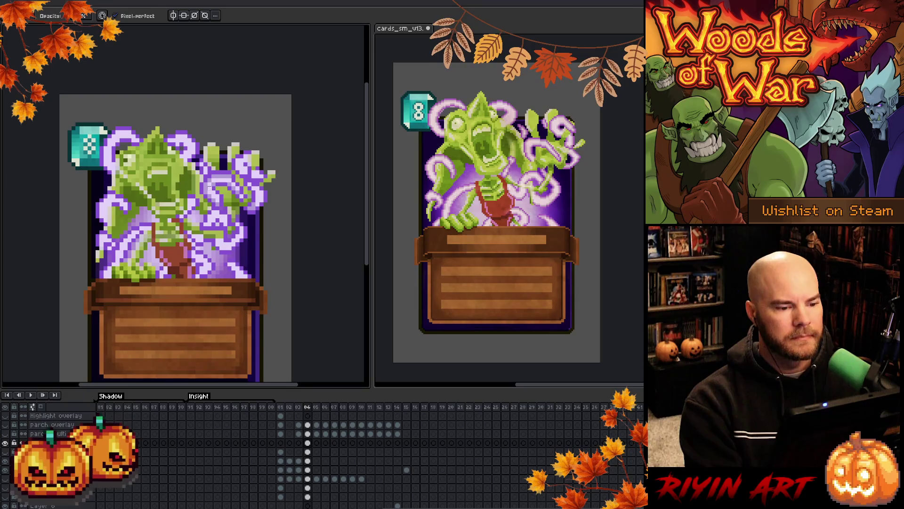
{"action": "scroll", "coordinate": [222, 194], "scroll_direction": "down", "scroll_amount": 2}
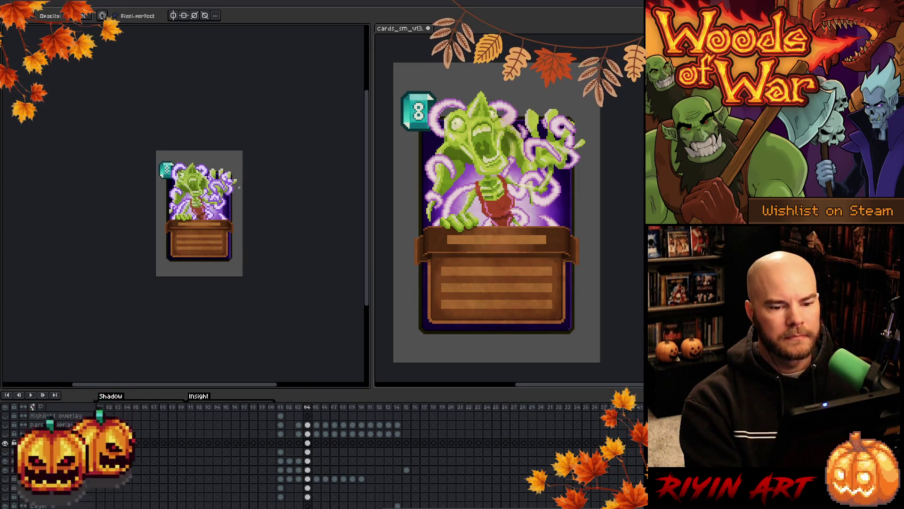
{"action": "scroll", "coordinate": [238, 193], "scroll_direction": "up", "scroll_amount": 3}
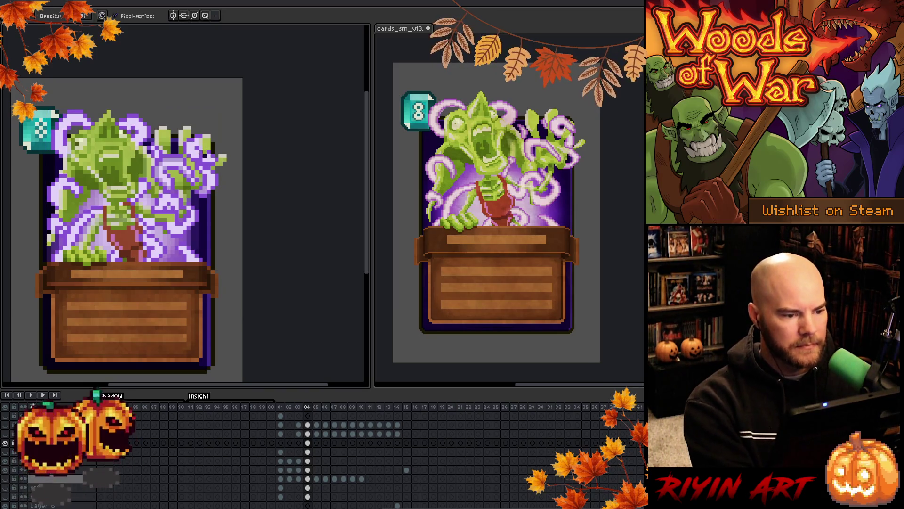
{"action": "key", "text": "ctrl"}
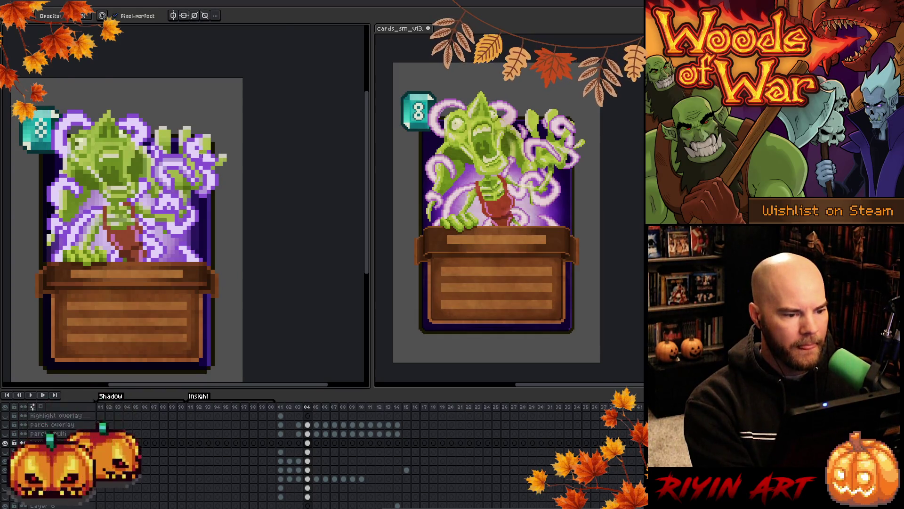
{"action": "scroll", "coordinate": [199, 158], "scroll_direction": "up", "scroll_amount": 3}
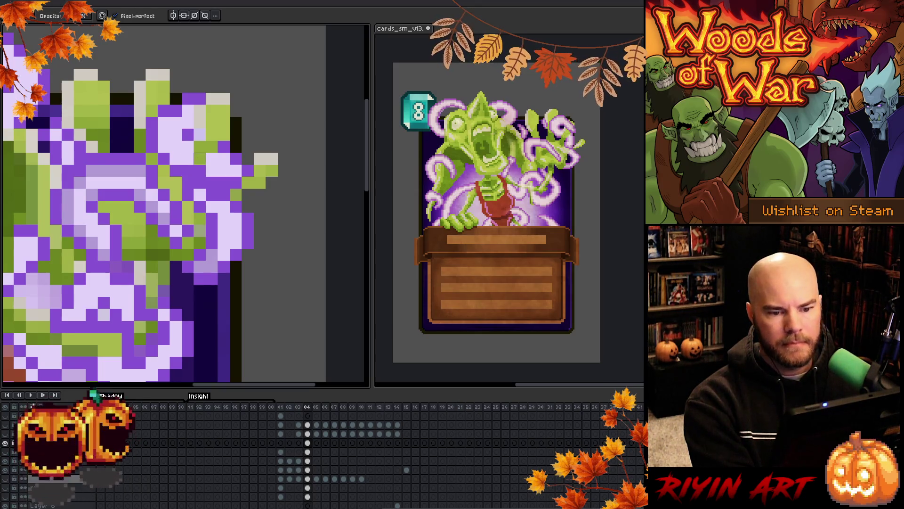
{"action": "left_click", "coordinate": [188, 158]}
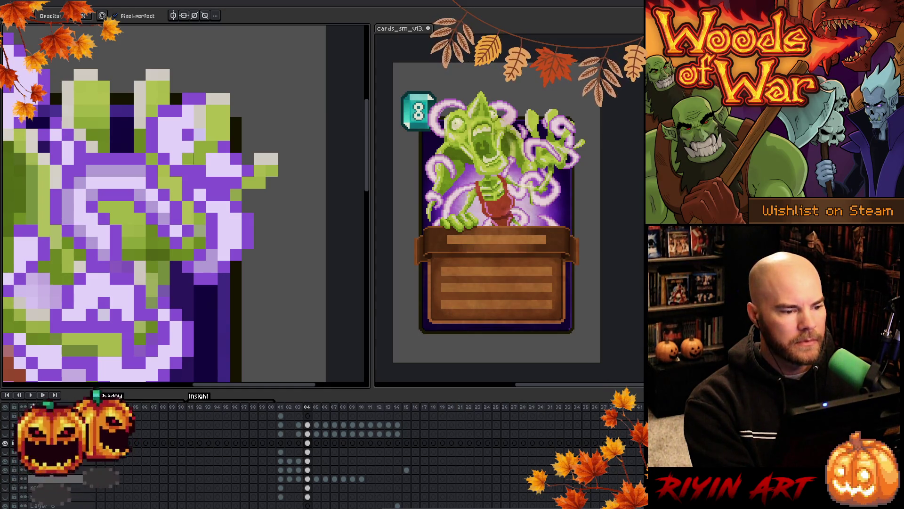
{"action": "left_click", "coordinate": [200, 171]}
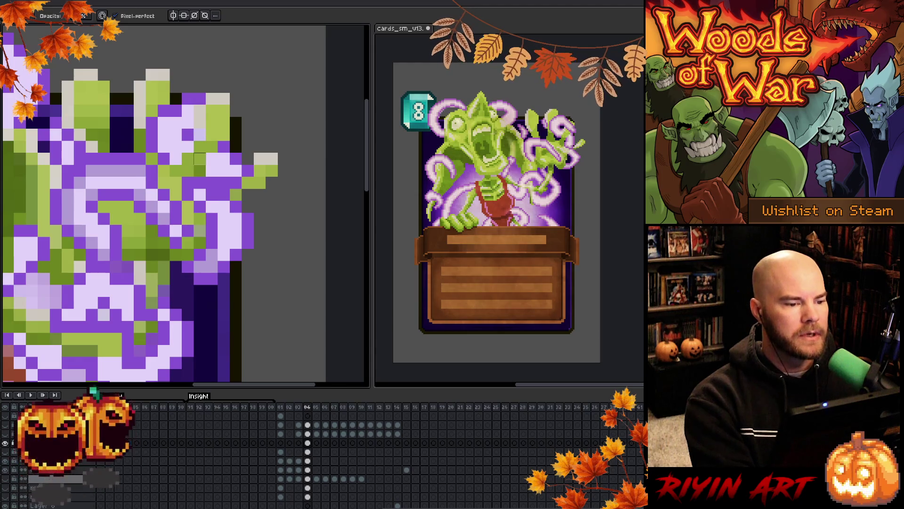
Turn a light-grey tentacle pixel purple, then recentre the whole card in view.
{"action": "key", "text": "e"}
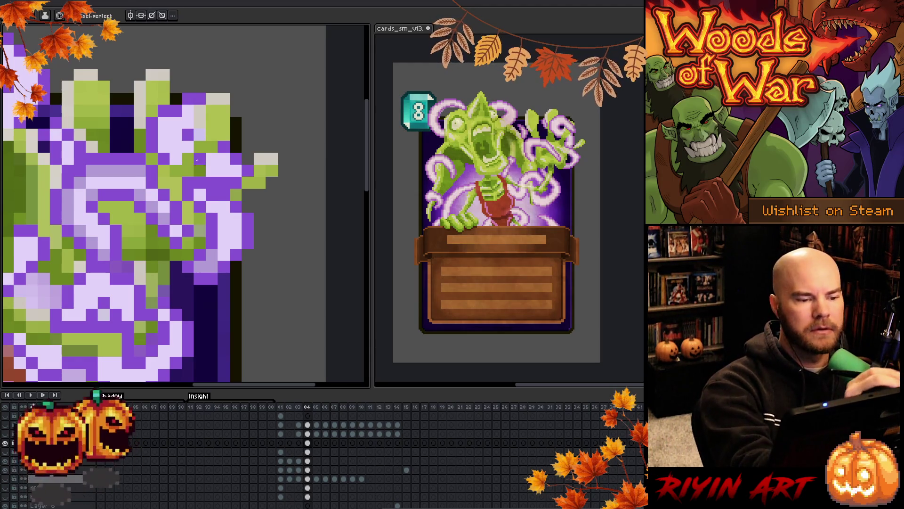
{"action": "left_click", "coordinate": [211, 99]}
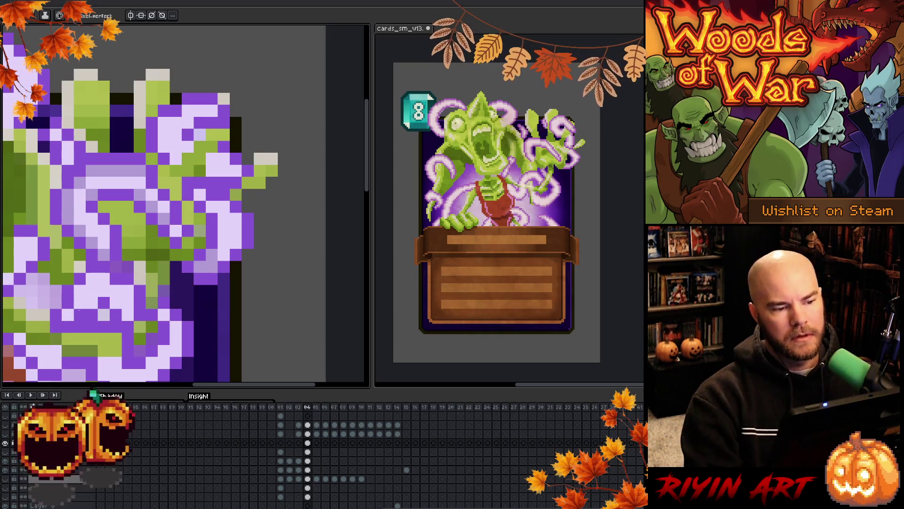
{"action": "scroll", "coordinate": [78, 311], "scroll_direction": "down", "scroll_amount": 4}
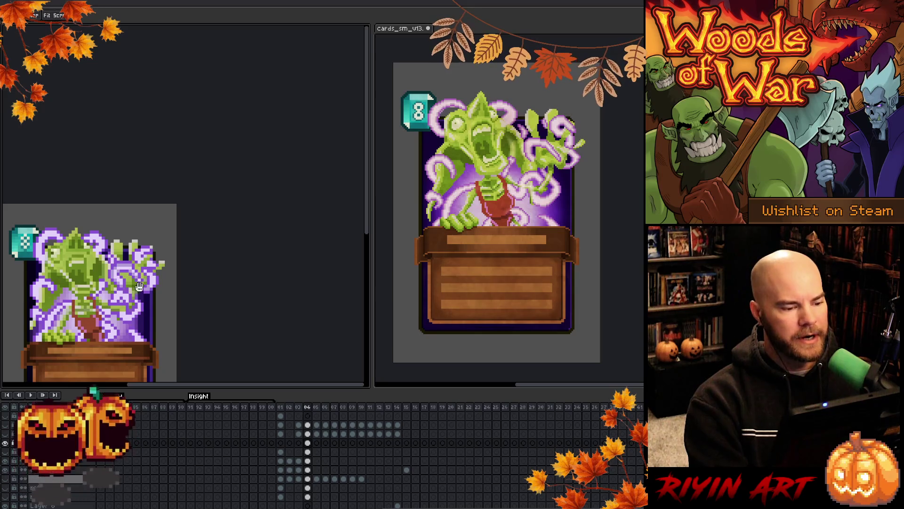
{"action": "left_click_drag", "start_coordinate": [94, 271], "coordinate": [209, 156]}
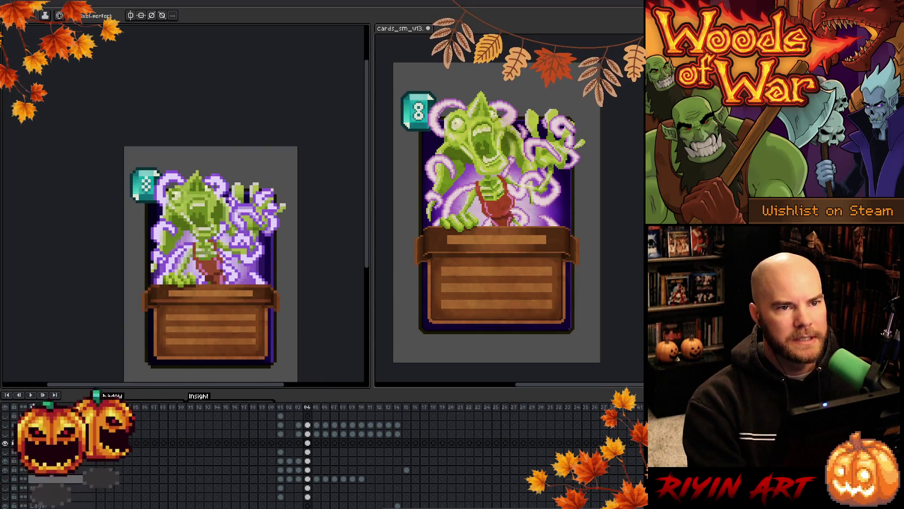
{"action": "scroll", "coordinate": [257, 198], "scroll_direction": "up", "scroll_amount": 2}
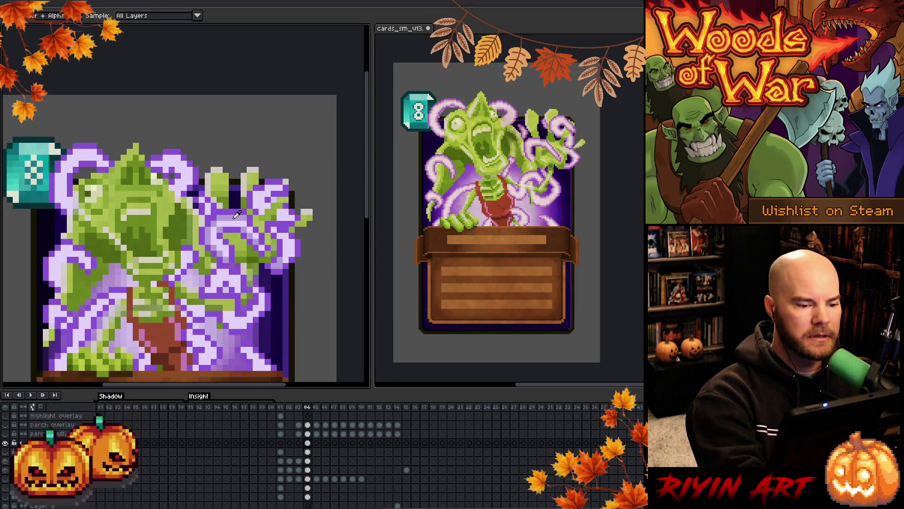
{"action": "left_click_drag", "start_coordinate": [177, 169], "coordinate": [153, 153]}
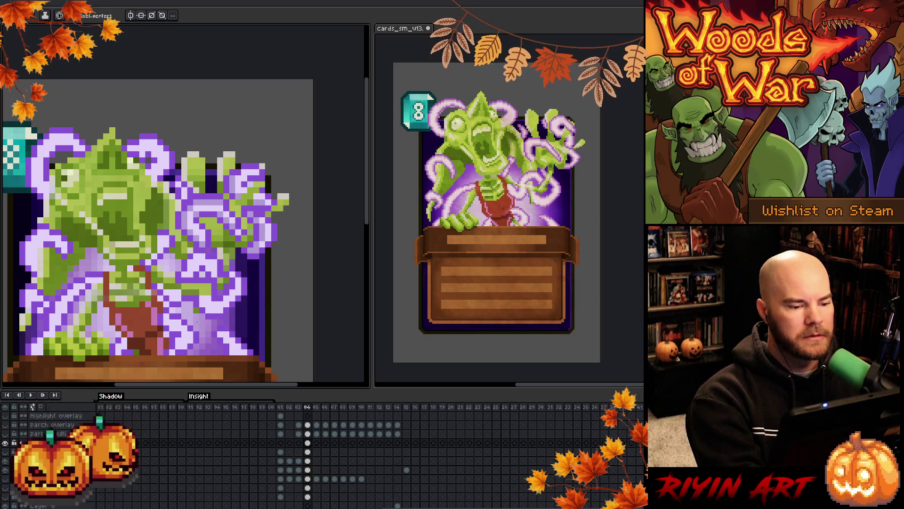
Repaint creature pixels with colours sampled from the card art, then zoom out to check.
{"action": "key", "text": "b"}
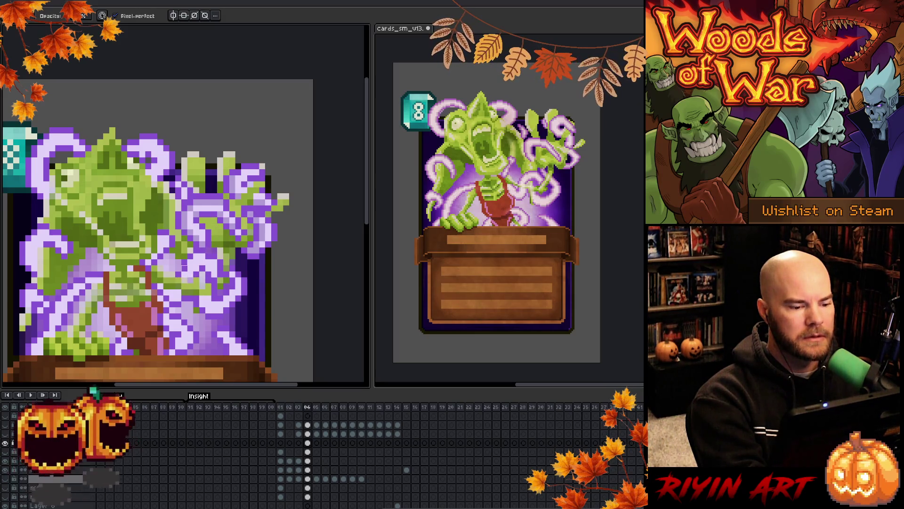
{"action": "key", "text": "e"}
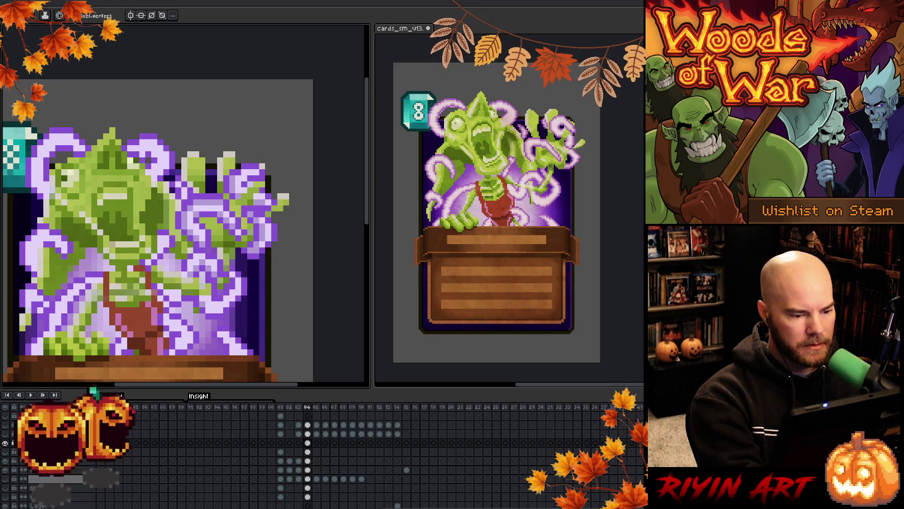
{"action": "key", "text": "b"}
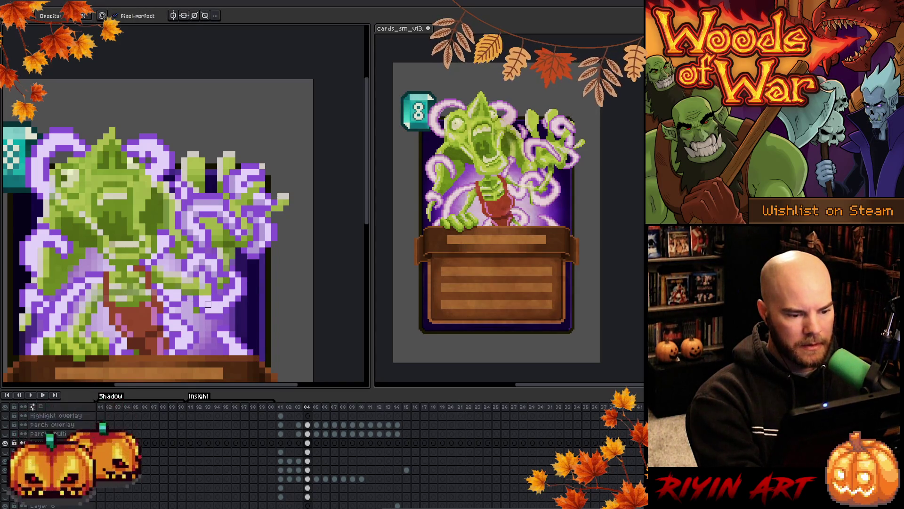
{"action": "key", "text": "e"}
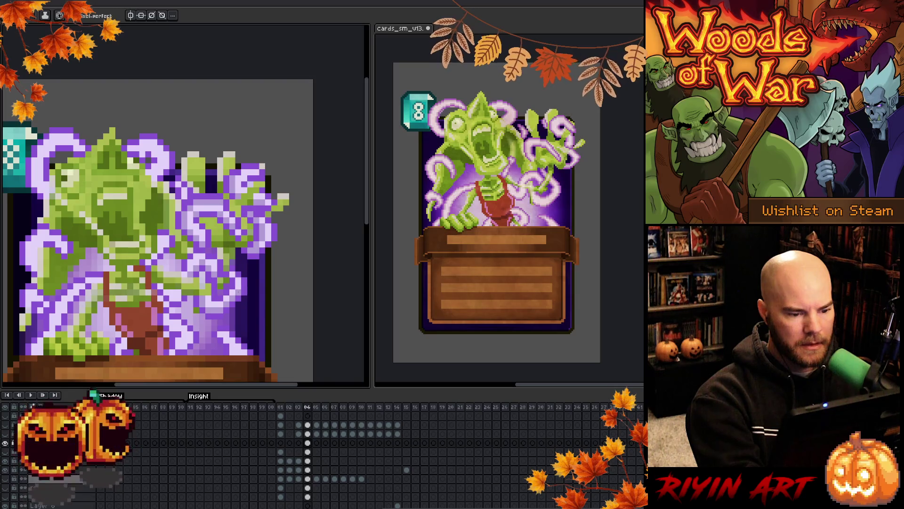
{"action": "key", "text": "i"}
{"action": "left_click", "coordinate": [220, 300], "text": "alt"}
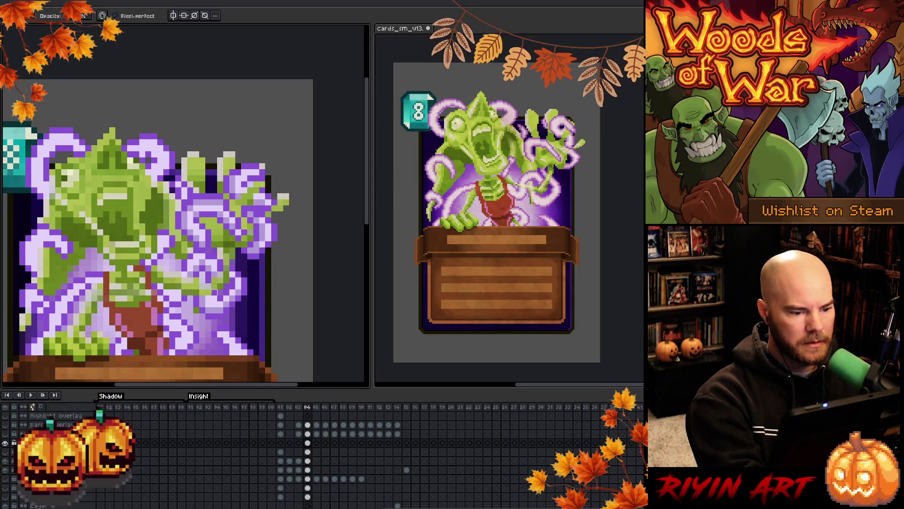
{"action": "key", "text": "i"}
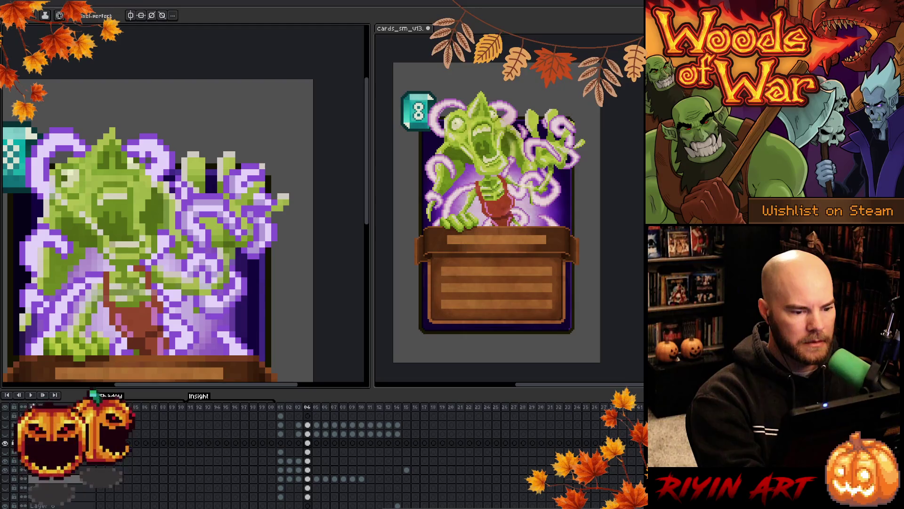
{"action": "key", "text": "b"}
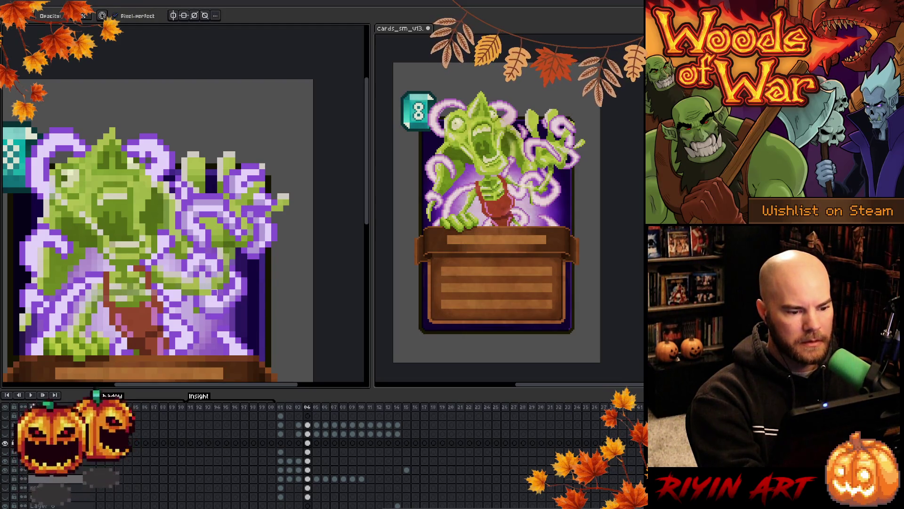
{"action": "key", "text": "alt"}
{"action": "left_click", "coordinate": [192, 275], "text": "alt"}
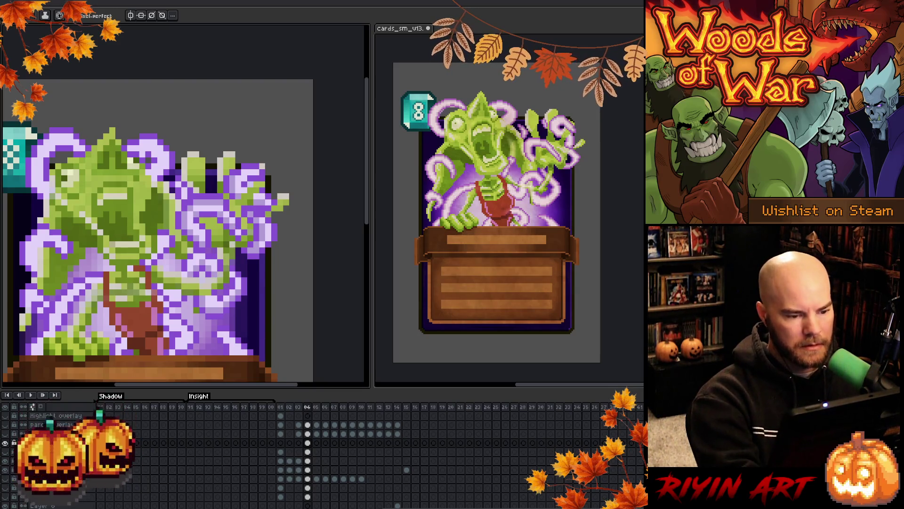
{"action": "scroll", "coordinate": [214, 277], "scroll_direction": "down", "scroll_amount": 3}
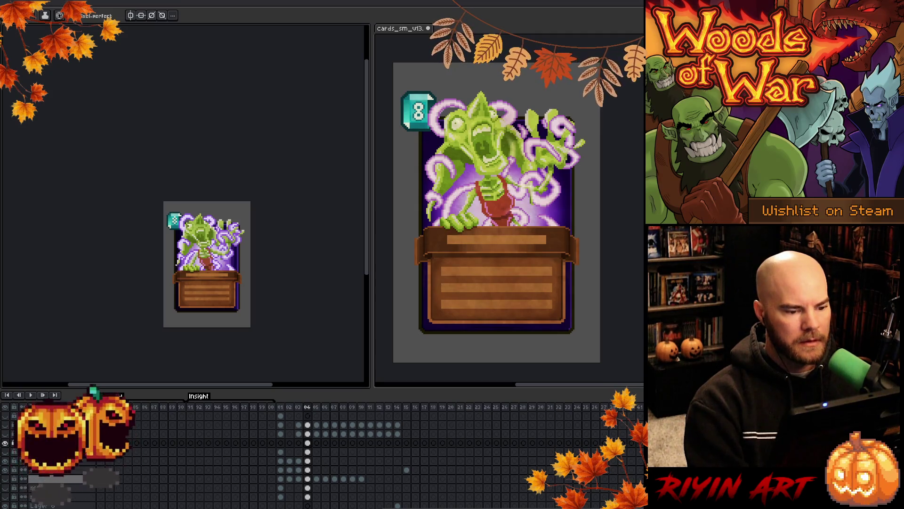
Review the card at different zooms, sample a colour from the art, and save the file.
{"action": "scroll", "coordinate": [185, 259], "scroll_direction": "up", "scroll_amount": 1}
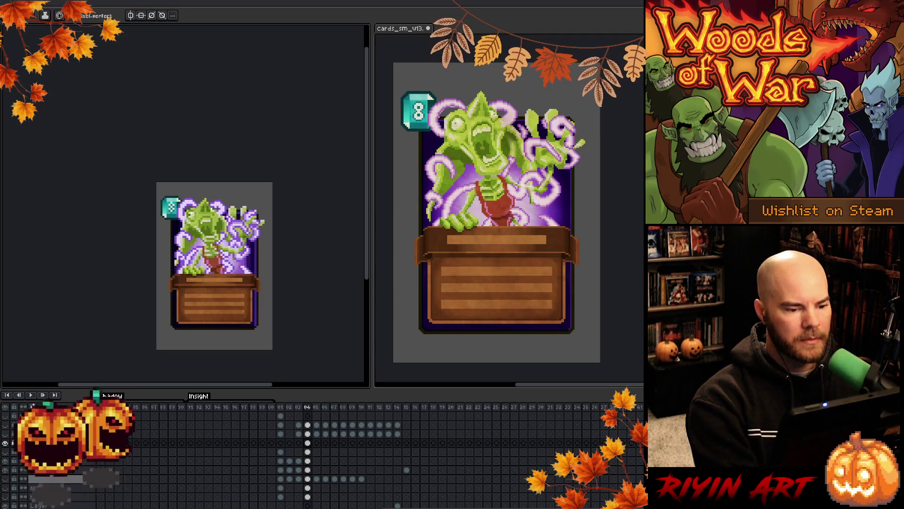
{"action": "scroll", "coordinate": [219, 259], "scroll_direction": "up", "scroll_amount": 3}
{"action": "key", "text": "alt"}
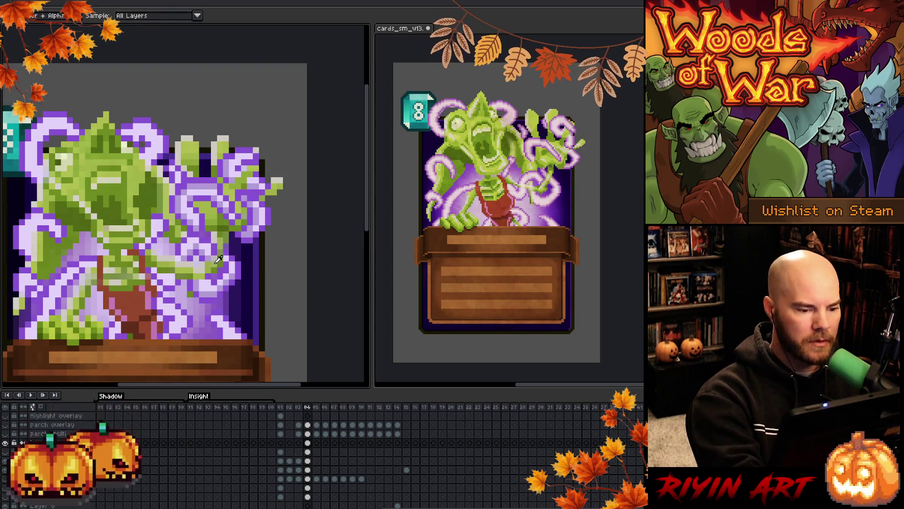
{"action": "scroll", "coordinate": [219, 259], "scroll_direction": "down", "scroll_amount": 4}
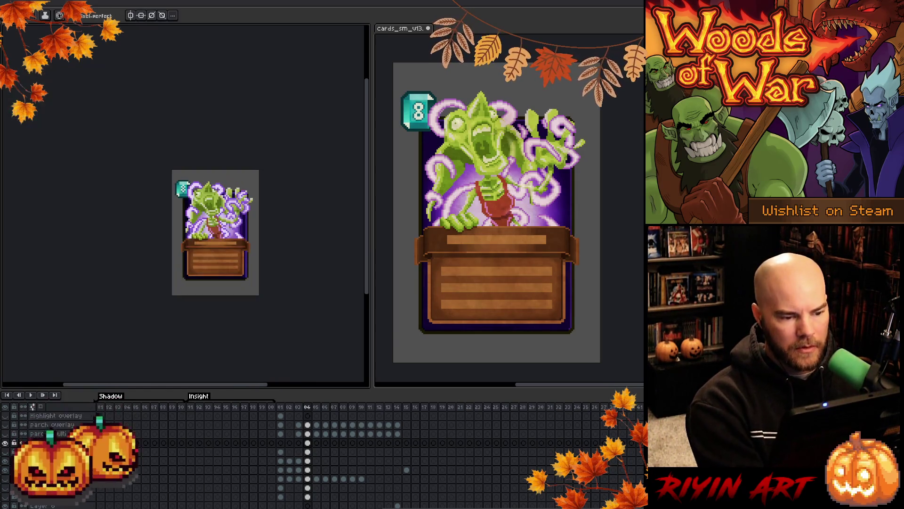
{"action": "scroll", "coordinate": [215, 223], "scroll_direction": "up", "scroll_amount": 1}
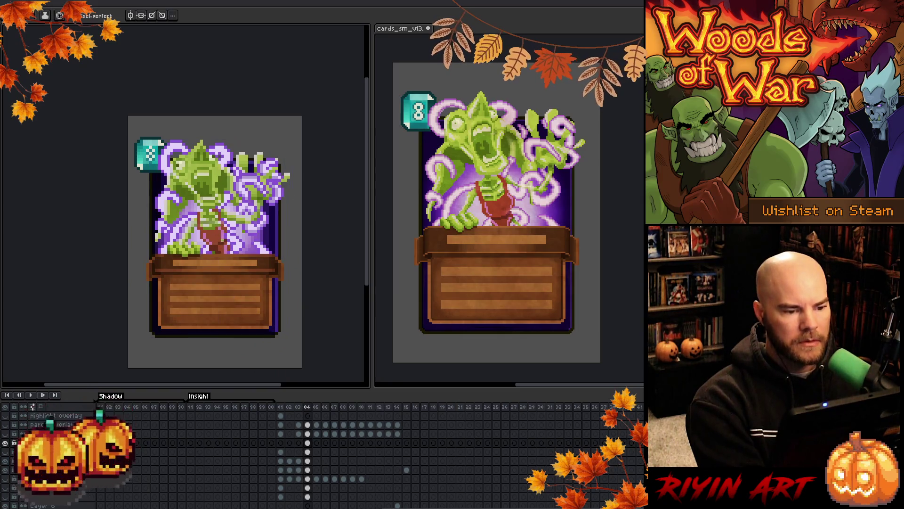
{"action": "scroll", "coordinate": [266, 202], "scroll_direction": "up", "scroll_amount": 1}
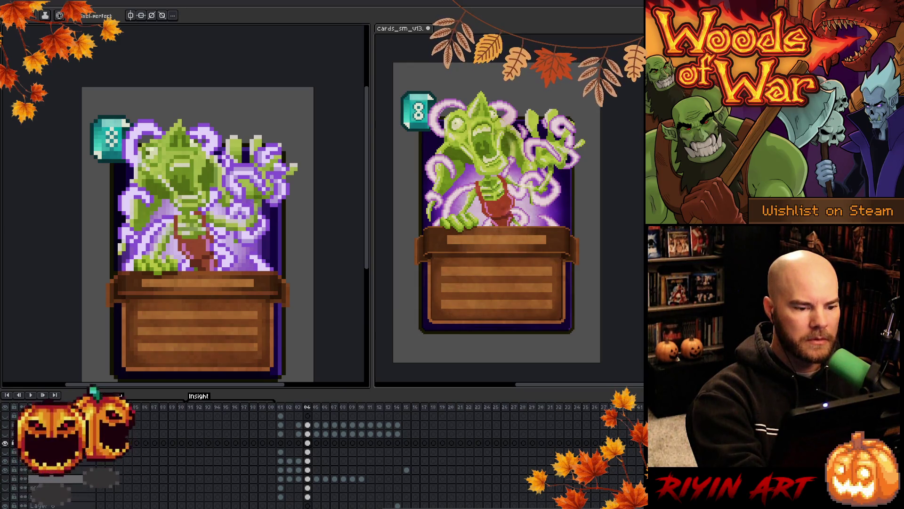
{"action": "key", "text": "i"}
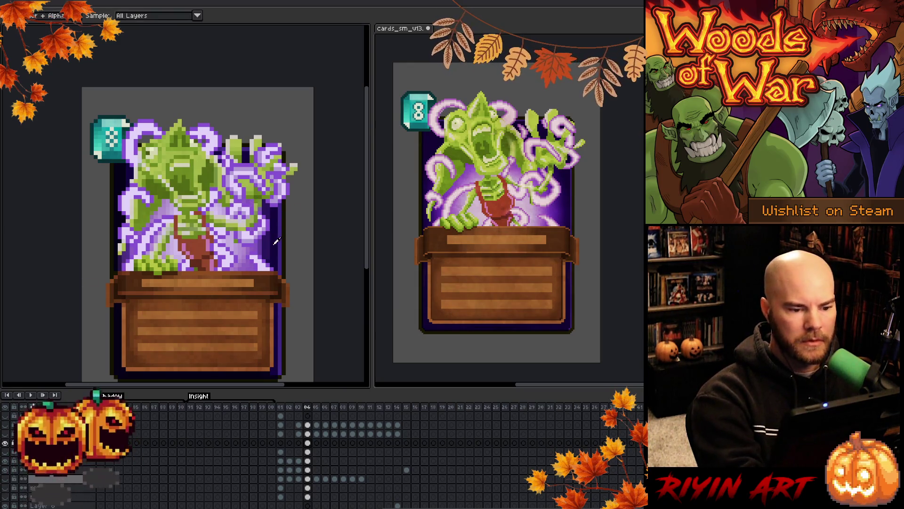
{"action": "left_click", "coordinate": [269, 243], "text": "alt"}
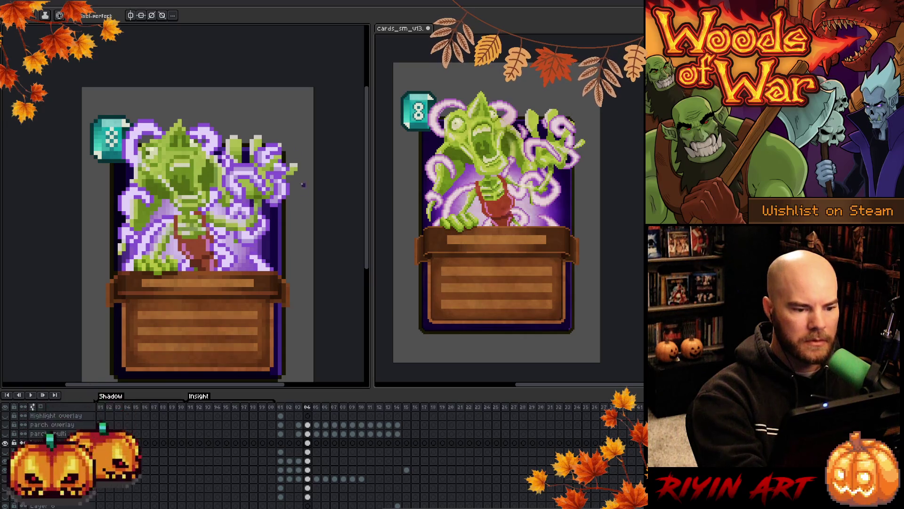
{"action": "key", "text": "ctrl+s"}
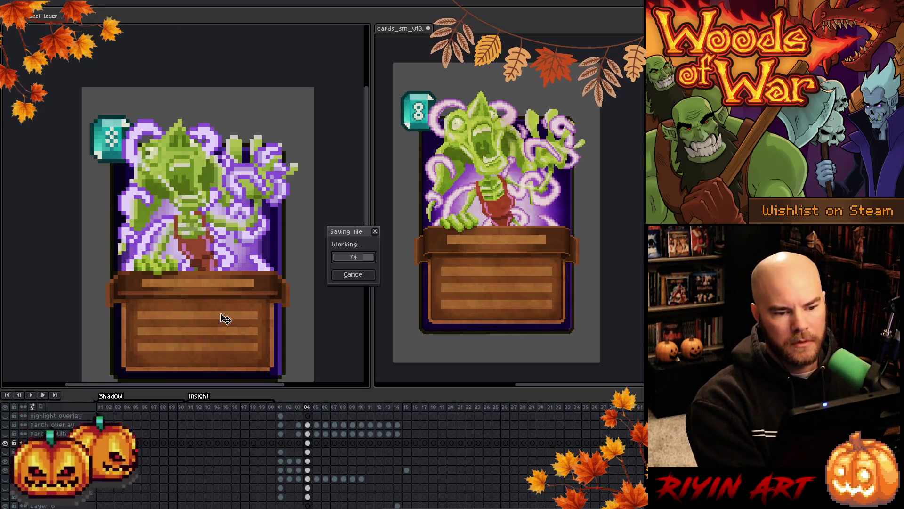
Bring the creature's upper body into view, ready to paint with the pencil.
{"action": "scroll", "coordinate": [100, 256], "scroll_direction": "down", "scroll_amount": 4}
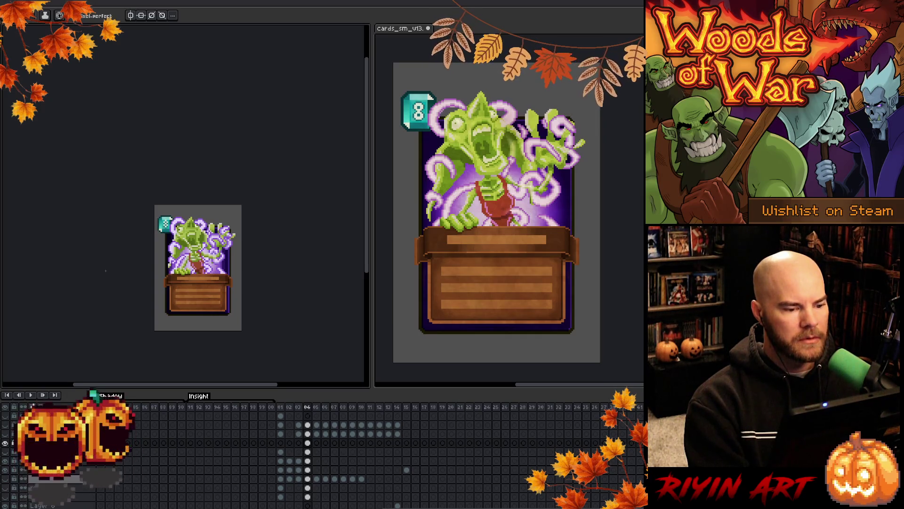
{"action": "scroll", "coordinate": [223, 244], "scroll_direction": "up", "scroll_amount": 3}
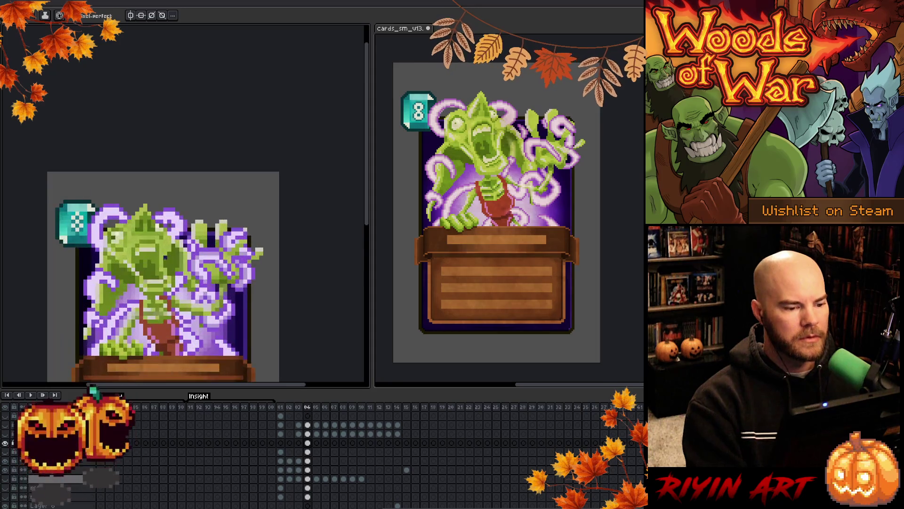
{"action": "left_click_drag", "start_coordinate": [222, 243], "coordinate": [233, 214]}
{"action": "key", "text": "i"}
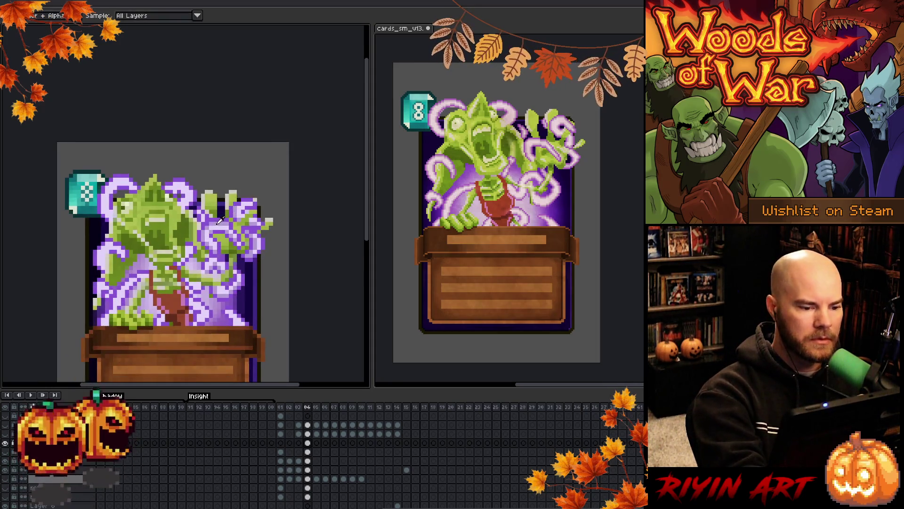
{"action": "key", "text": "b"}
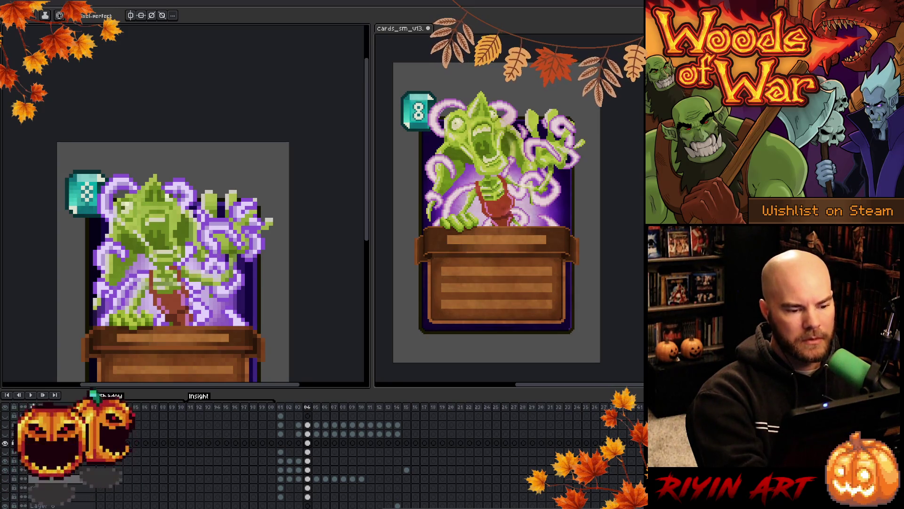
Alternate between the pencil and eraser to refine the creature's pixel details.
{"action": "key", "text": "b"}
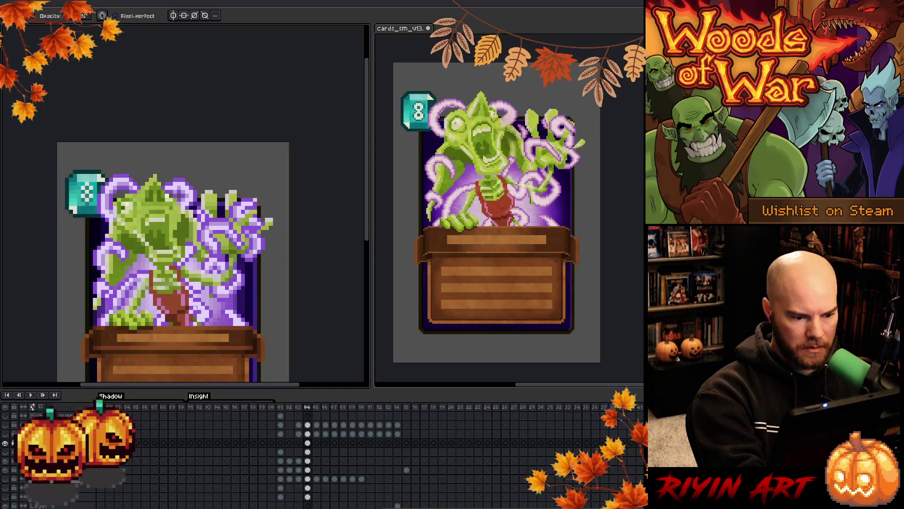
{"action": "key", "text": "e"}
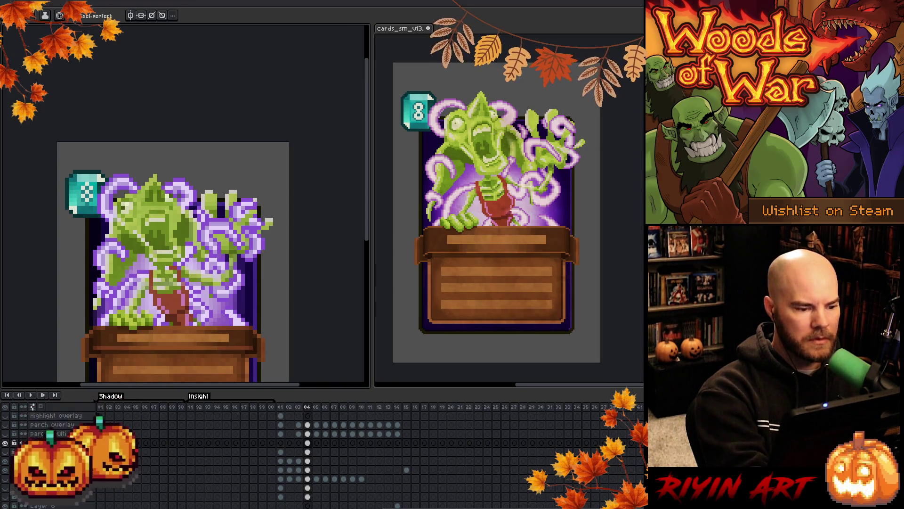
{"action": "key", "text": "alt"}
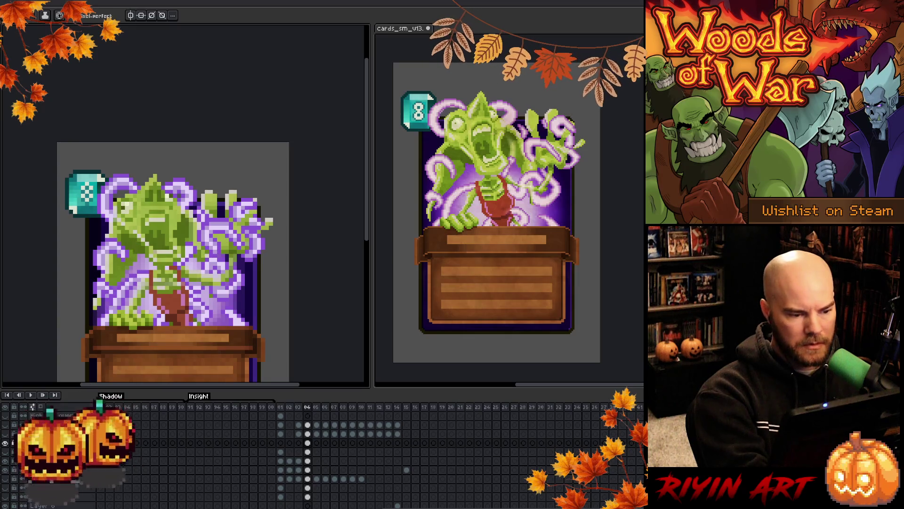
Sample a colour from the creature and repaint its pixels, briefly checking with the Move tool.
{"action": "key", "text": "b"}
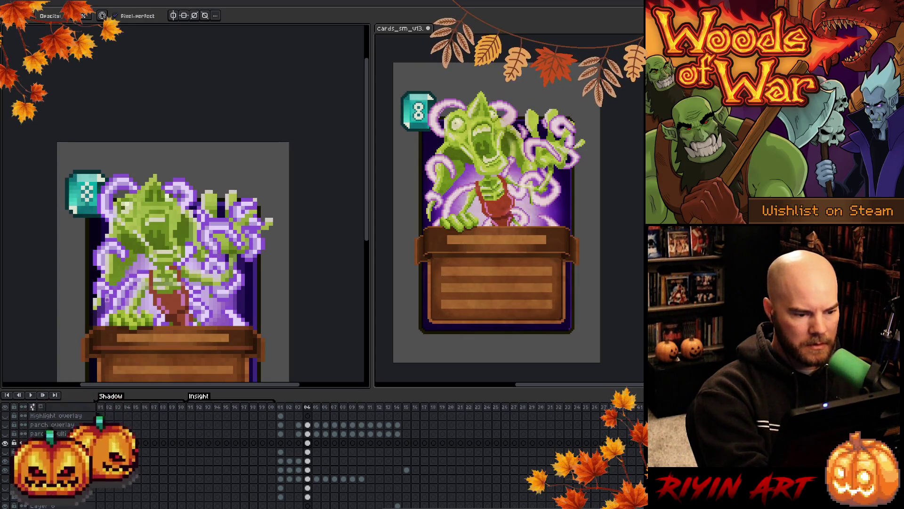
{"action": "key", "text": "e"}
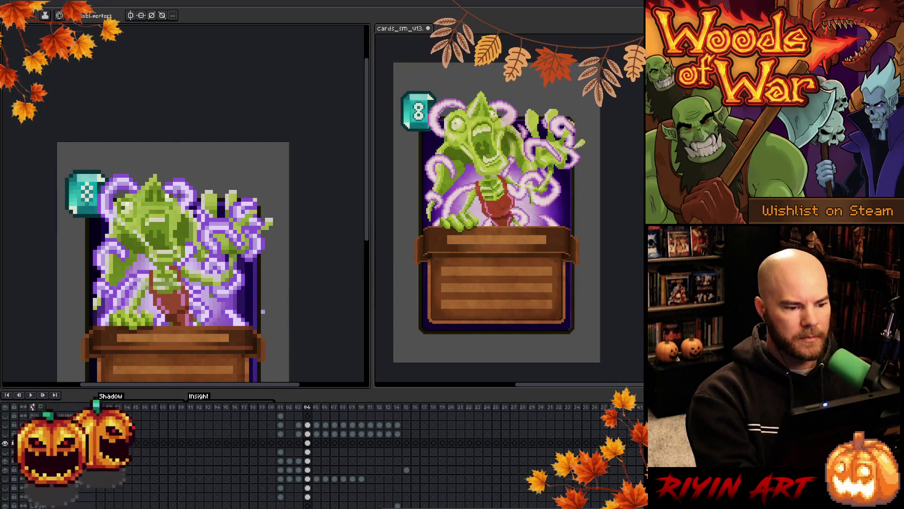
{"action": "key", "text": "i"}
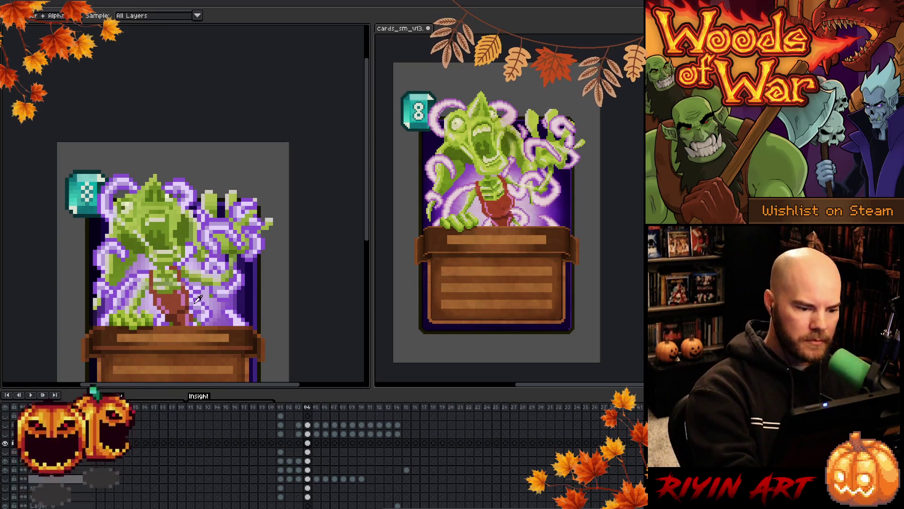
{"action": "left_click", "coordinate": [197, 299]}
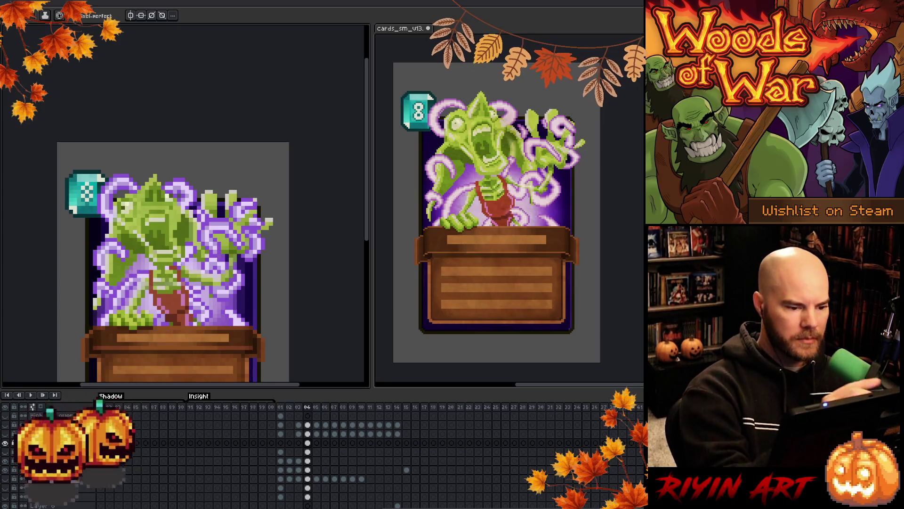
{"action": "key", "text": "b"}
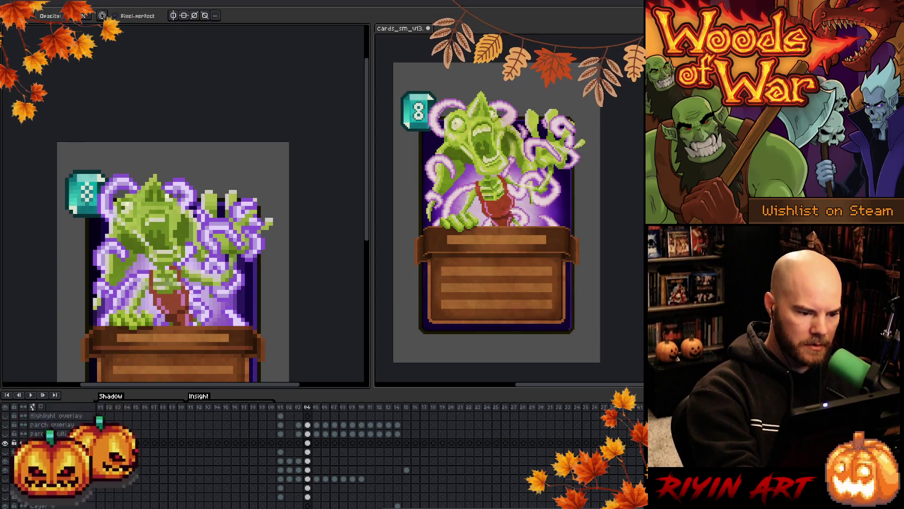
{"action": "key", "text": "e"}
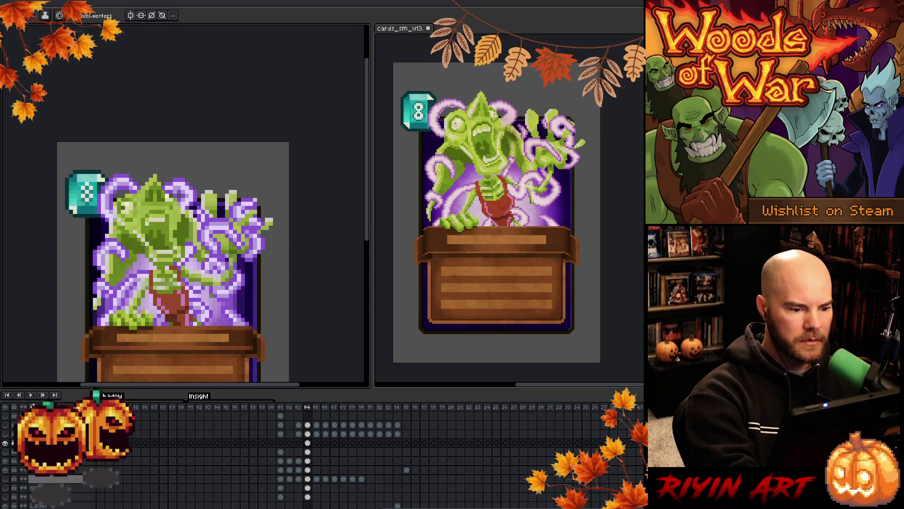
{"action": "key", "text": "v"}
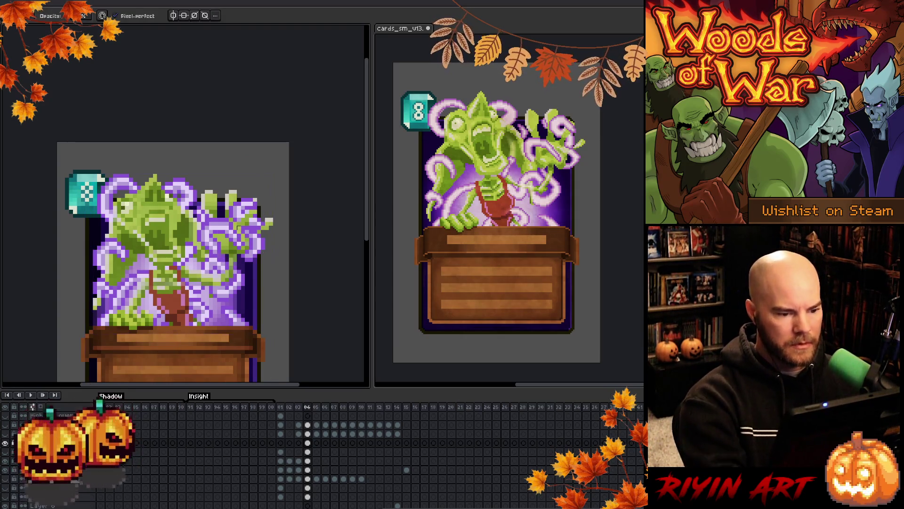
{"action": "key", "text": "b"}
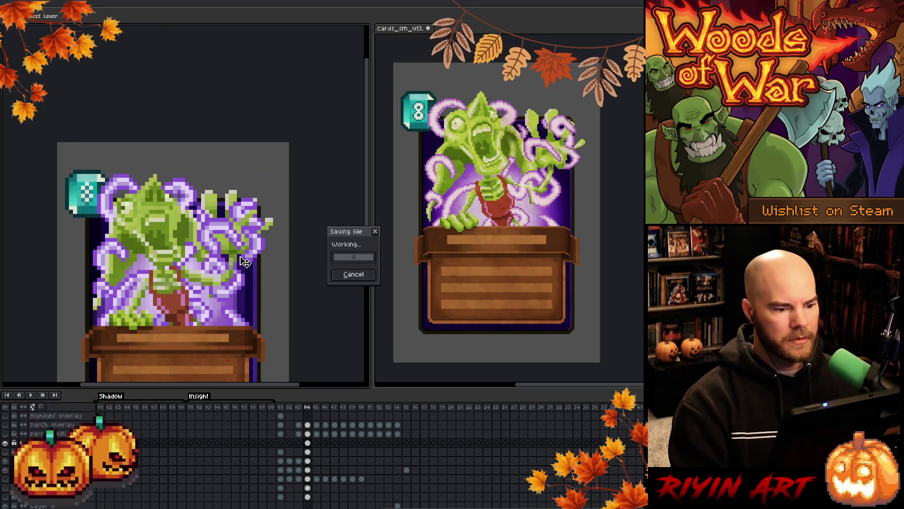
Zoom out to review the whole creature card and save it with Ctrl+S.
{"action": "scroll", "coordinate": [239, 256], "scroll_direction": "down", "scroll_amount": 2}
{"action": "scroll", "coordinate": [240, 256], "scroll_direction": "up", "scroll_amount": 1}
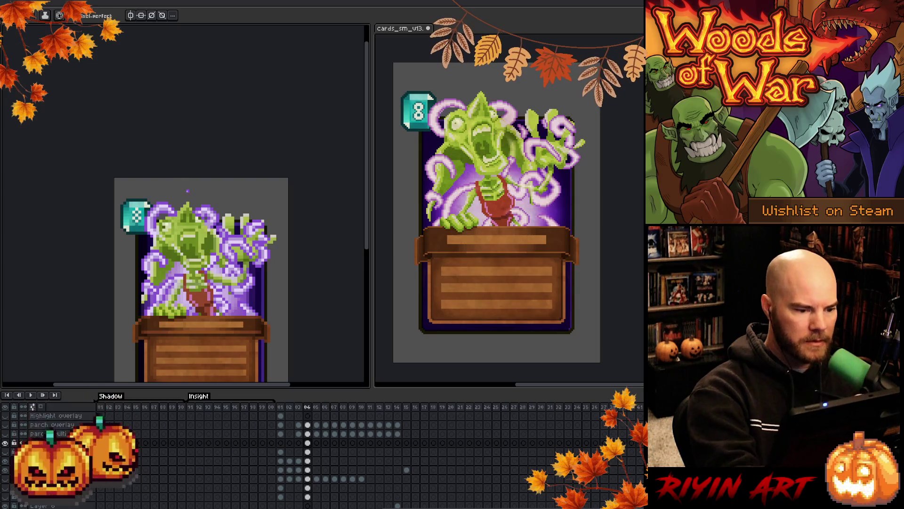
{"action": "key", "text": "ctrl+s"}
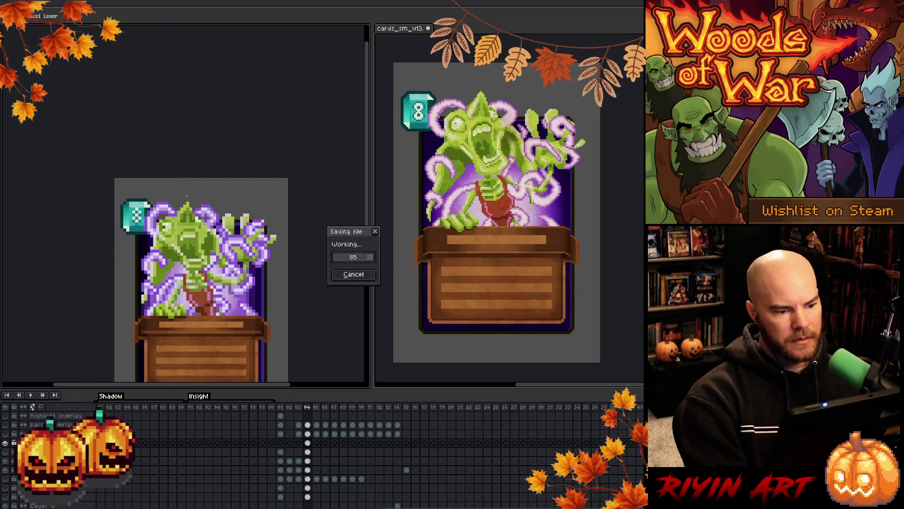
{"action": "scroll", "coordinate": [190, 195], "scroll_direction": "down", "scroll_amount": 2}
{"action": "scroll", "coordinate": [191, 195], "scroll_direction": "up", "scroll_amount": 1}
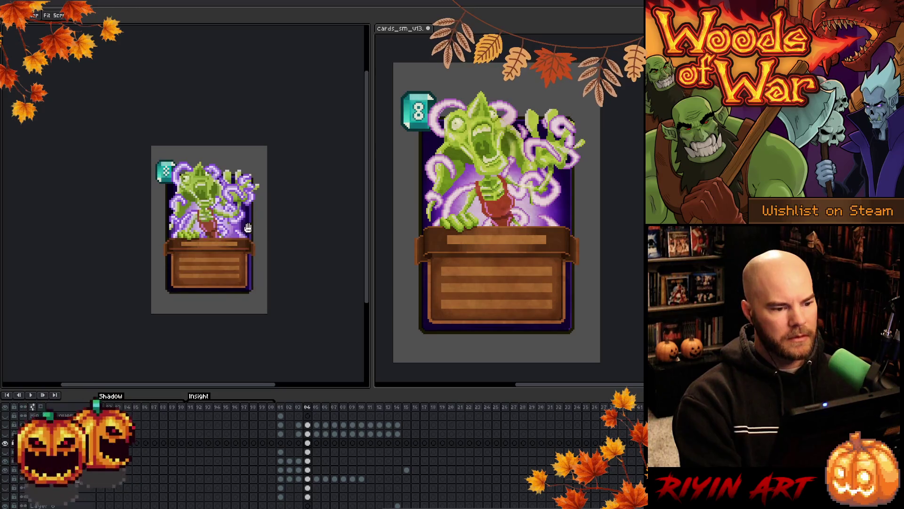
Clear the parchment multiply layer's frame 04 cel so the parchment texture stays hidden.
{"action": "scroll", "coordinate": [254, 245], "scroll_direction": "down", "scroll_amount": 1}
{"action": "scroll", "coordinate": [264, 247], "scroll_direction": "up", "scroll_amount": 1}
{"action": "scroll", "coordinate": [279, 250], "scroll_direction": "up", "scroll_amount": 1}
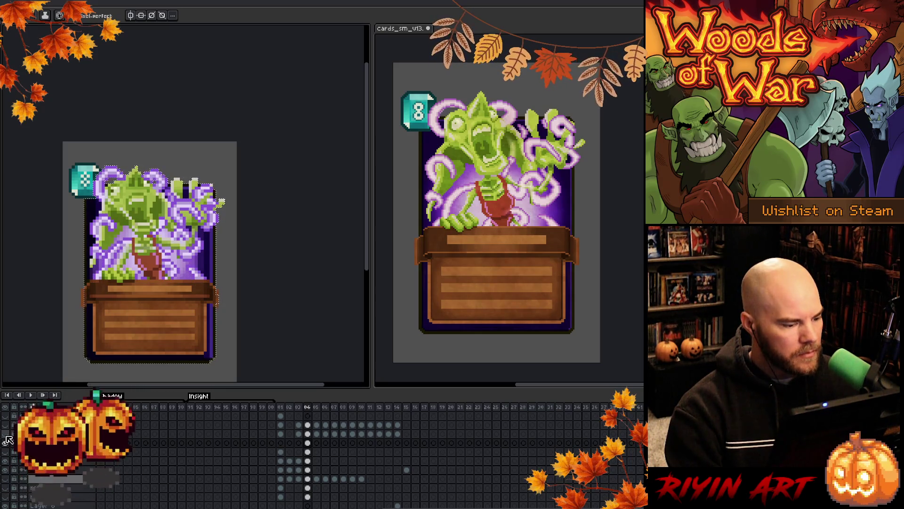
{"action": "left_click", "coordinate": [5, 436]}
{"action": "left_click", "coordinate": [308, 426]}
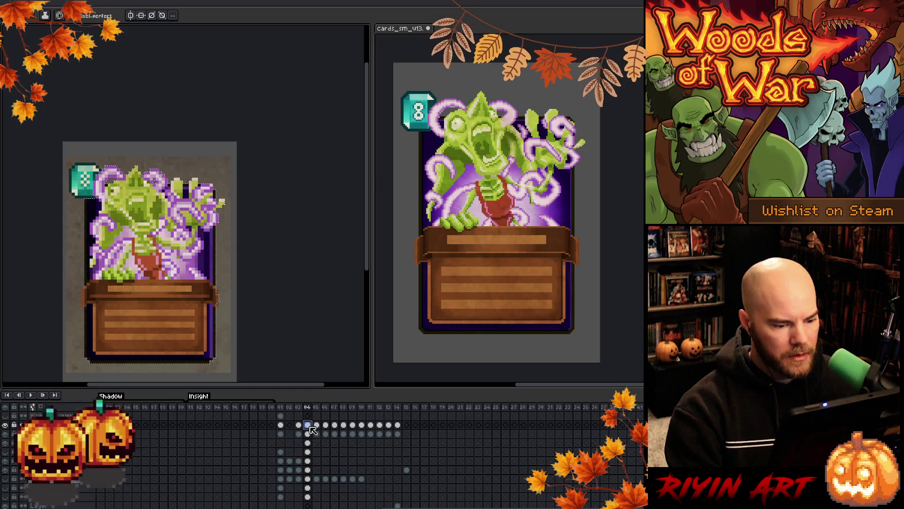
{"action": "left_click", "coordinate": [308, 434]}
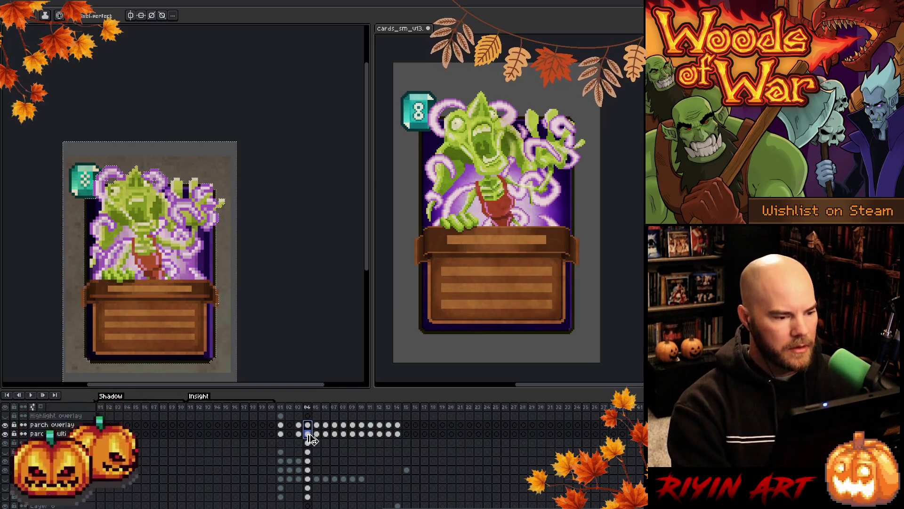
{"action": "key", "text": "Delete"}
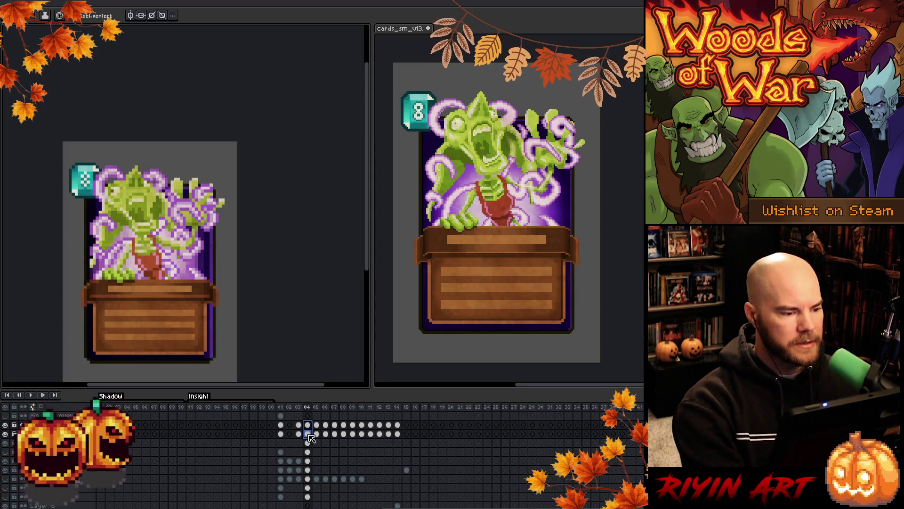
{"action": "key", "text": "ctrl+d"}
Turn on the glow layer for a stronger purple glow behind the creature, and check its bounds.
{"action": "scroll", "coordinate": [174, 330], "scroll_direction": "up", "scroll_amount": 3}
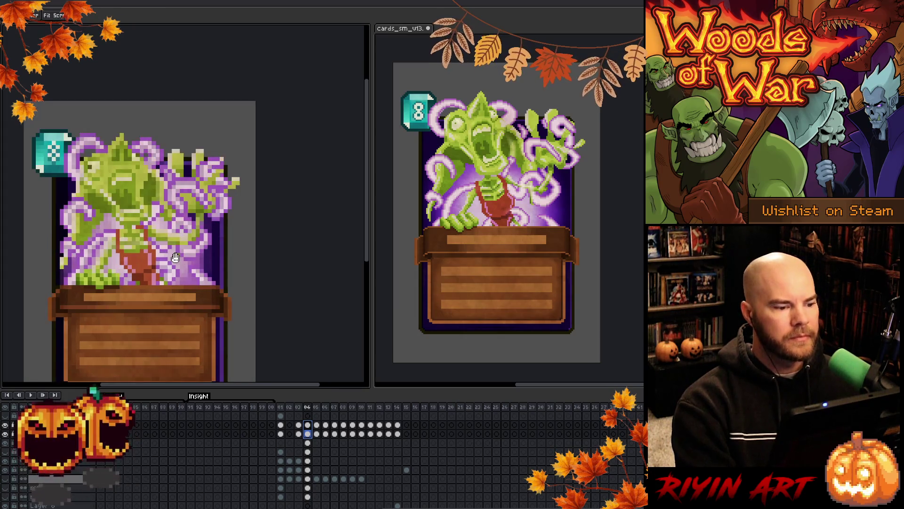
{"action": "left_click_drag", "start_coordinate": [199, 194], "coordinate": [202, 202]}
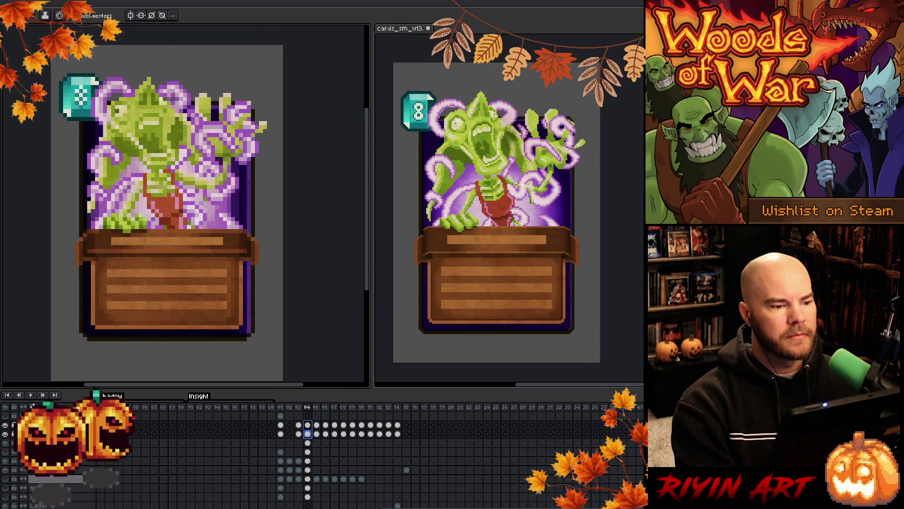
{"action": "scroll", "coordinate": [542, 198], "scroll_direction": "up", "scroll_amount": 2}
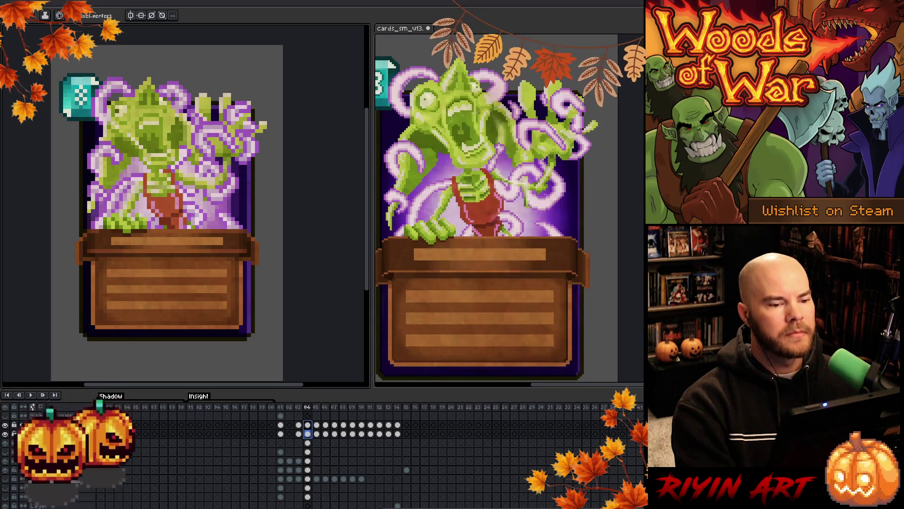
{"action": "scroll", "coordinate": [542, 195], "scroll_direction": "down", "scroll_amount": 1}
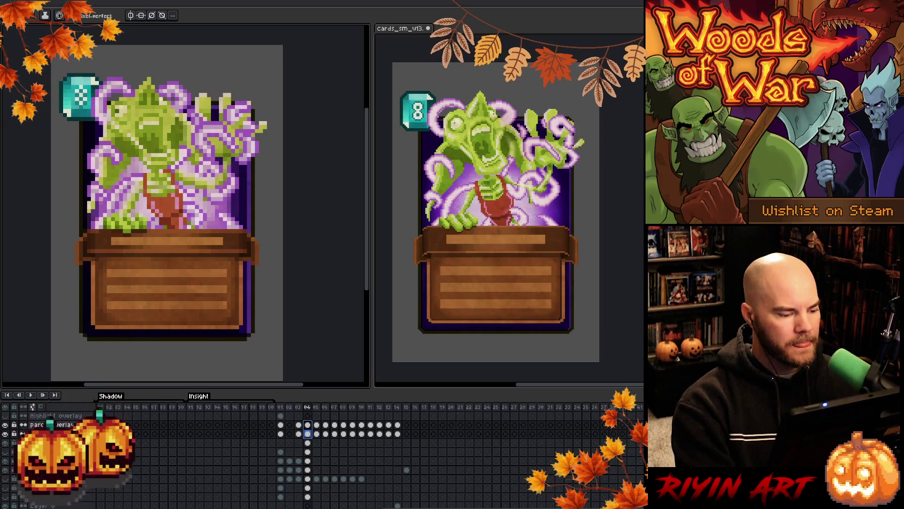
{"action": "left_click", "coordinate": [6, 433]}
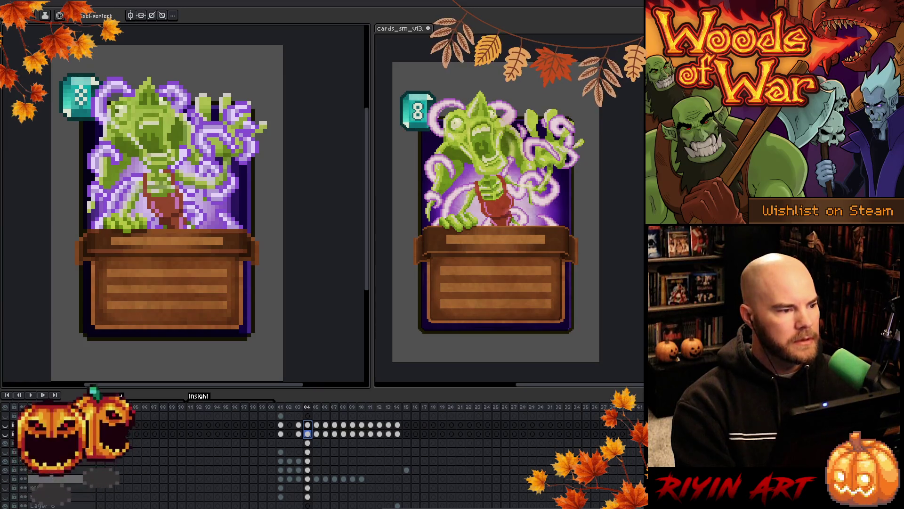
{"action": "key", "text": "v"}
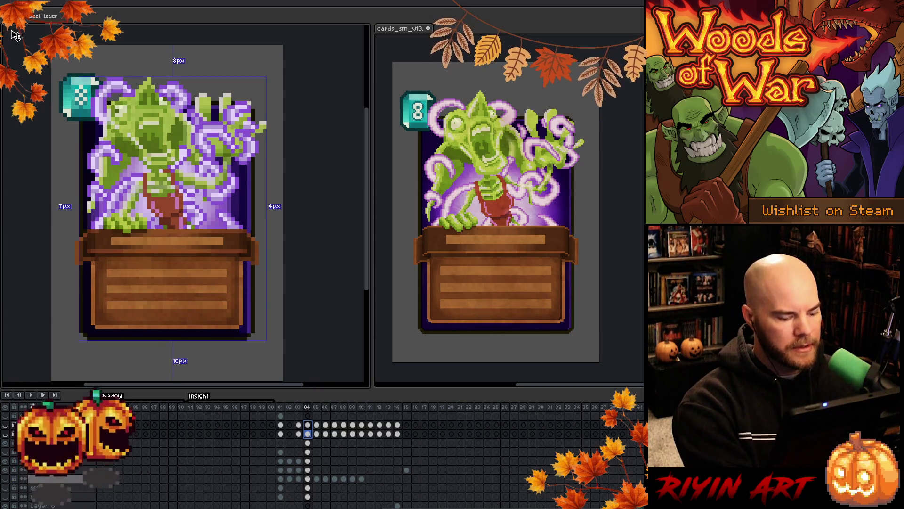
{"action": "key", "text": "b"}
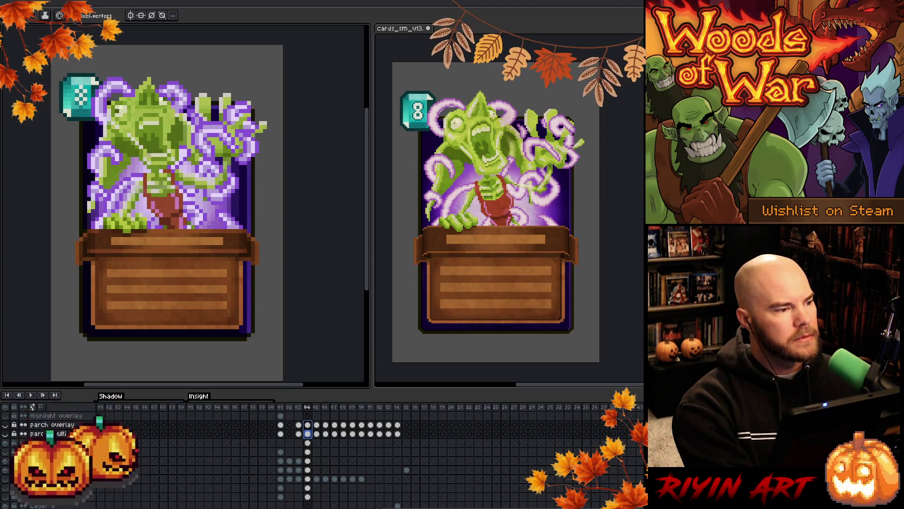
{"action": "left_click", "coordinate": [10, 6]}
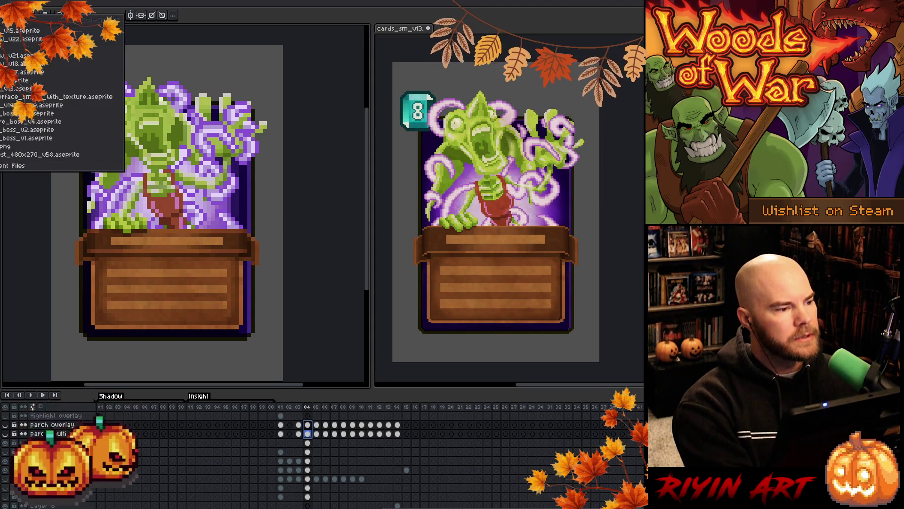
Open the earlier _v22 .aseprite file from the recent files list.
{"action": "left_click", "coordinate": [38, 41]}
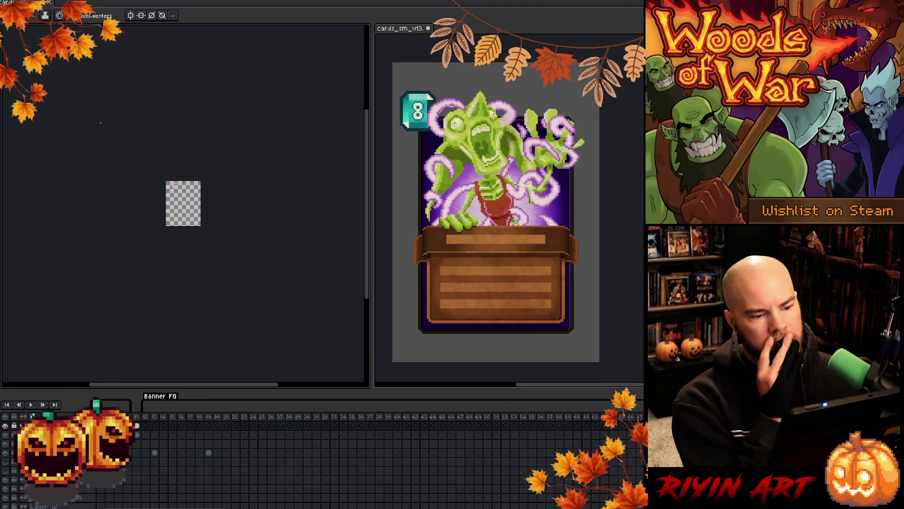
{"action": "scroll", "coordinate": [173, 209], "scroll_direction": "up", "scroll_amount": 3}
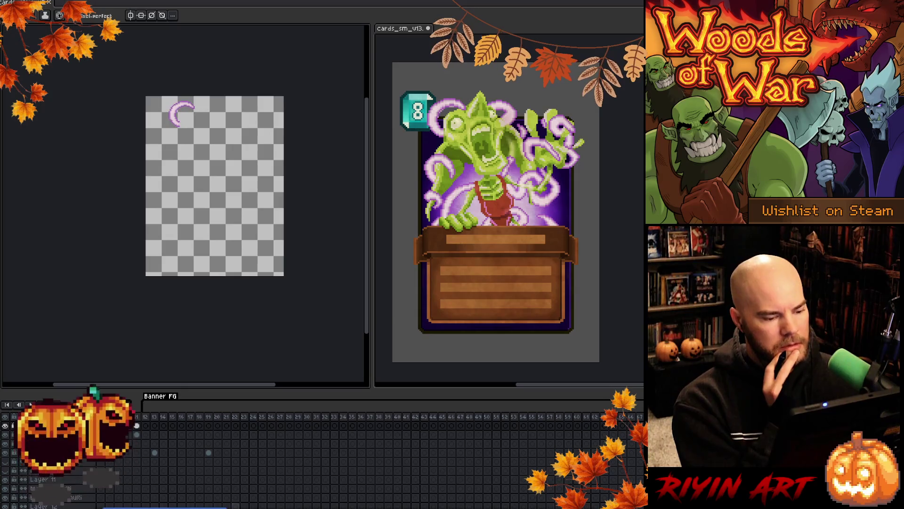
{"action": "scroll", "coordinate": [181, 432], "scroll_direction": "right", "scroll_amount": 5}
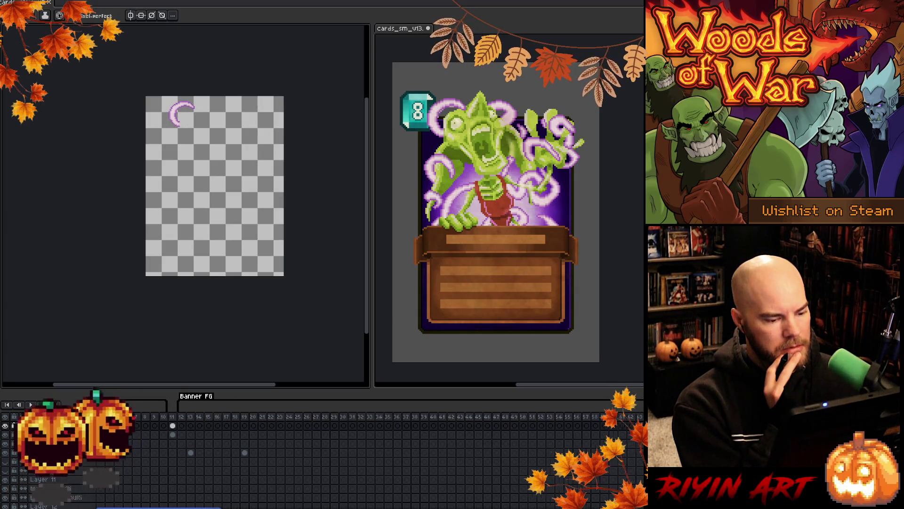
Browse the timeline frames and land on frame 28 showing the green monster.
{"action": "left_click", "coordinate": [165, 426]}
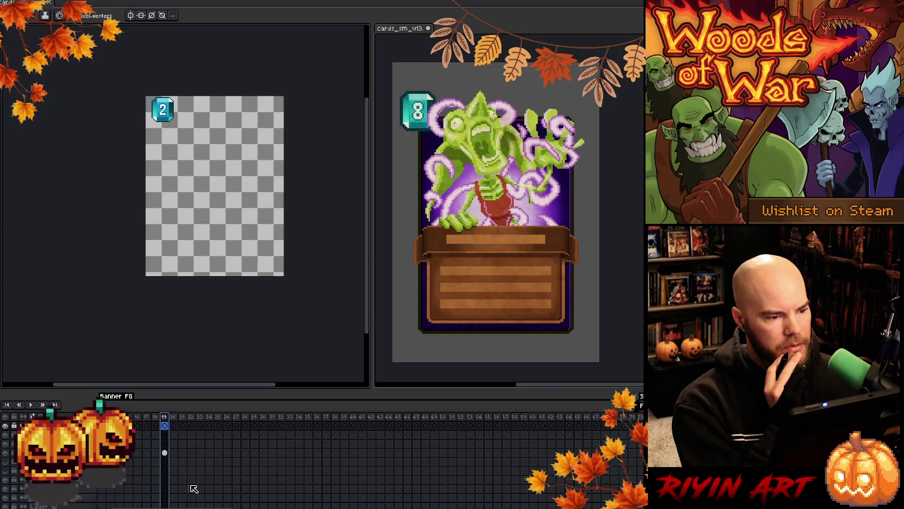
{"action": "scroll", "coordinate": [272, 423], "scroll_direction": "right", "scroll_amount": 15}
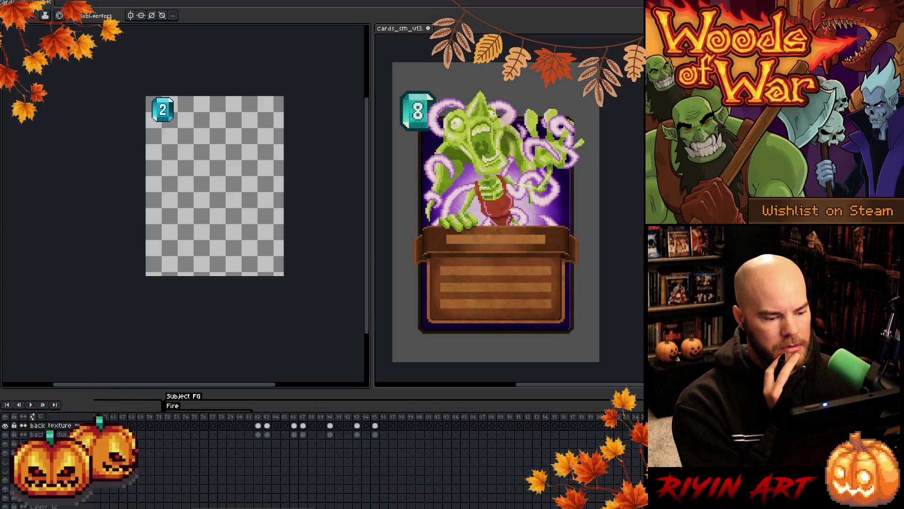
{"action": "left_click_drag", "start_coordinate": [272, 423], "coordinate": [377, 424]}
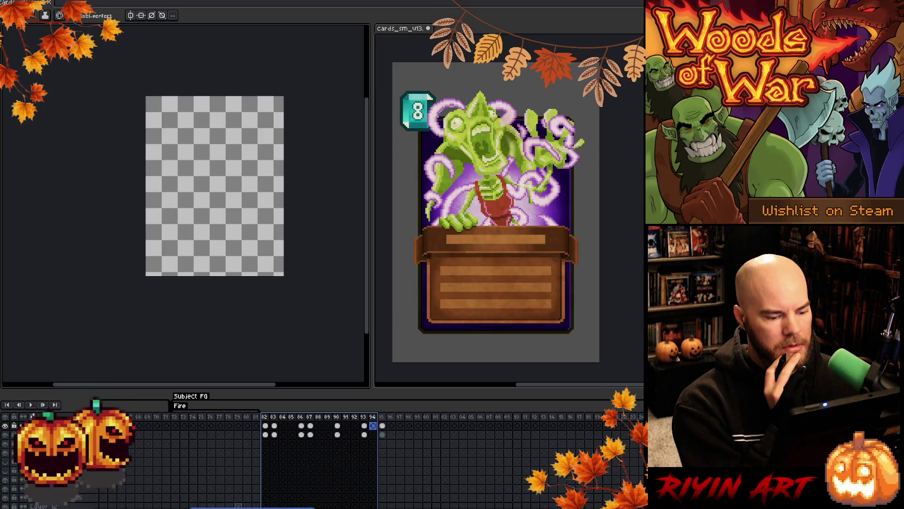
{"action": "scroll", "coordinate": [351, 507], "scroll_direction": "left", "scroll_amount": 8}
{"action": "left_click", "coordinate": [271, 421]}
{"action": "left_click_drag", "start_coordinate": [271, 421], "coordinate": [385, 424]}
{"action": "scroll", "coordinate": [321, 452], "scroll_direction": "left", "scroll_amount": 10}
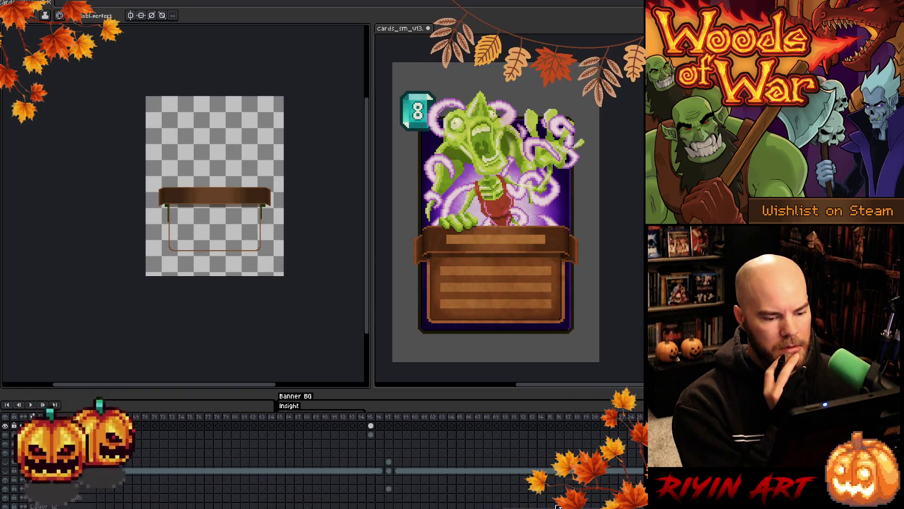
{"action": "scroll", "coordinate": [264, 424], "scroll_direction": "left", "scroll_amount": 3}
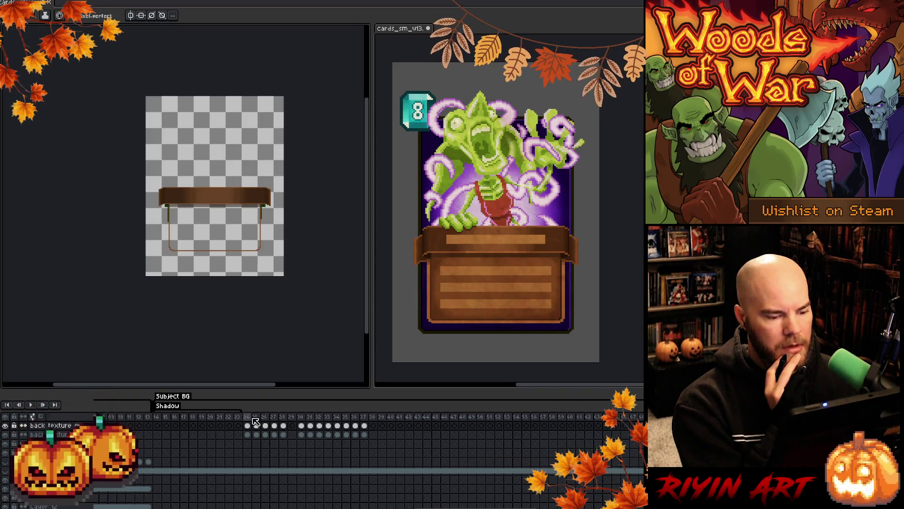
{"action": "left_click", "coordinate": [248, 417]}
{"action": "left_click", "coordinate": [284, 418]}
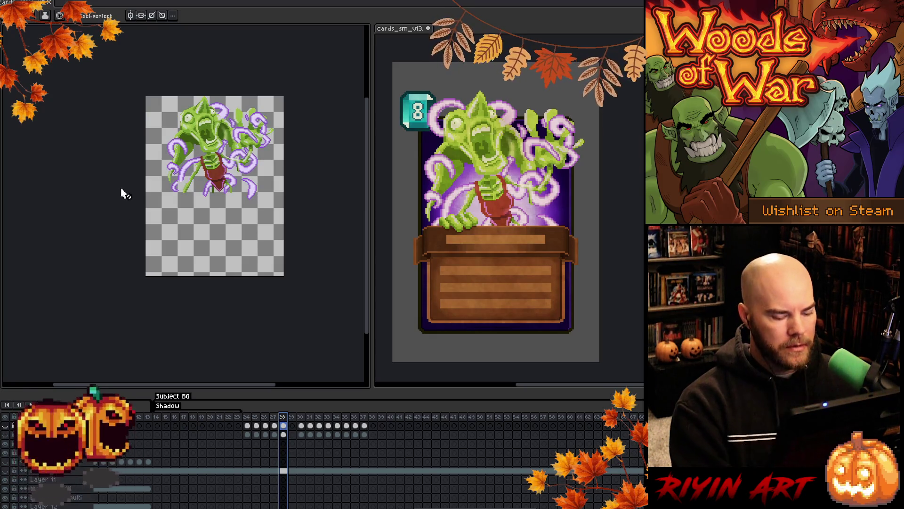
Copy the green monster from the _v22 file onto the card's bottom layer, nudged upward.
{"action": "key", "text": "m"}
{"action": "left_click_drag", "start_coordinate": [169, 96], "coordinate": [278, 193]}
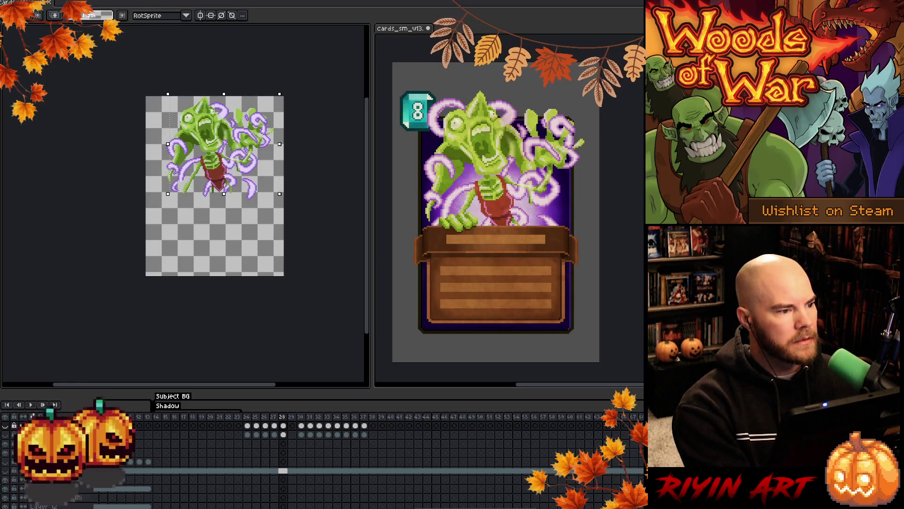
{"action": "key", "text": "ctrl+Tab"}
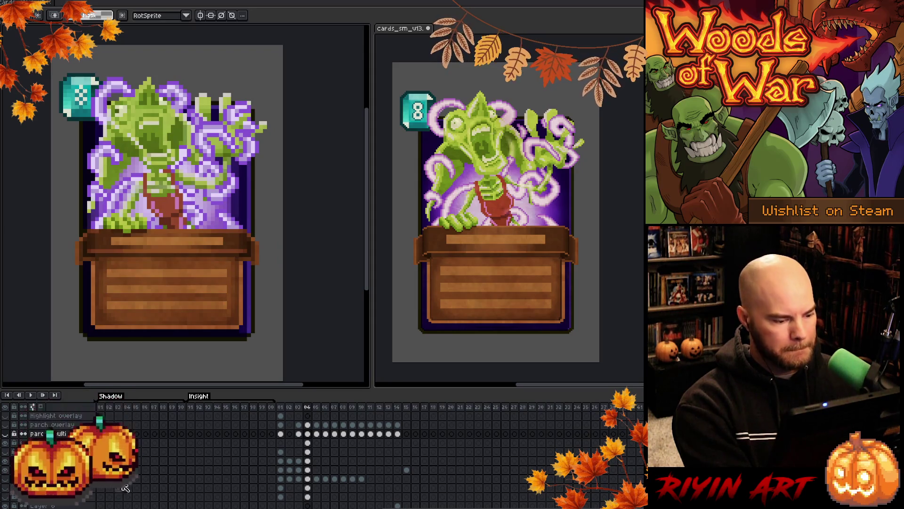
{"action": "left_click", "coordinate": [4, 496]}
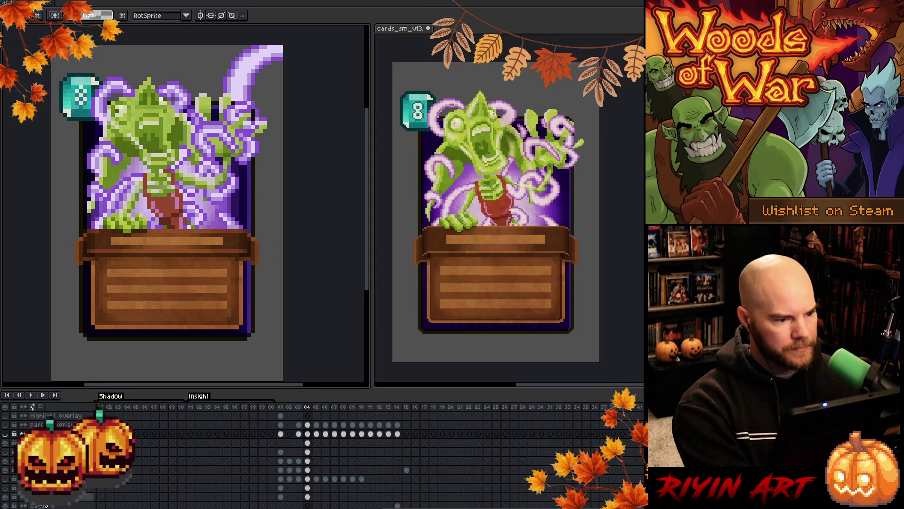
{"action": "left_click", "coordinate": [308, 497]}
{"action": "key", "text": "ctrl+v"}
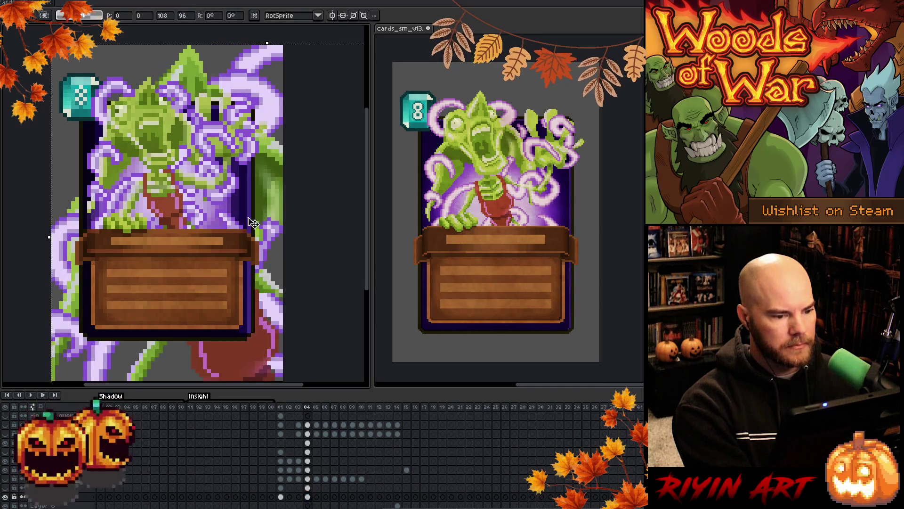
{"action": "mouse_move", "coordinate": [312, 158]}
{"action": "left_mouse_down"}
{"action": "mouse_move", "coordinate": [307, 121]}
{"action": "mouse_move", "coordinate": [320, 127]}
{"action": "mouse_move", "coordinate": [307, 135]}
{"action": "mouse_move", "coordinate": [312, 152]}
{"action": "left_mouse_up"}
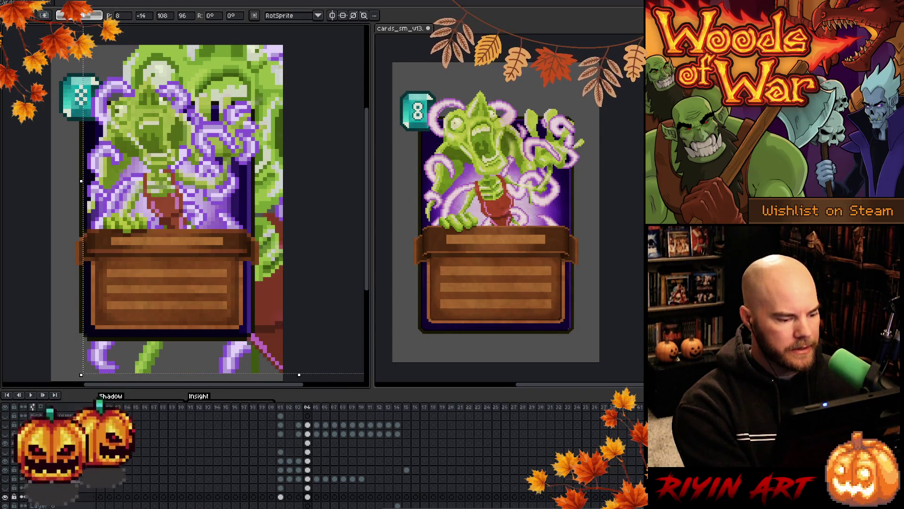
{"action": "left_click", "coordinate": [307, 460]}
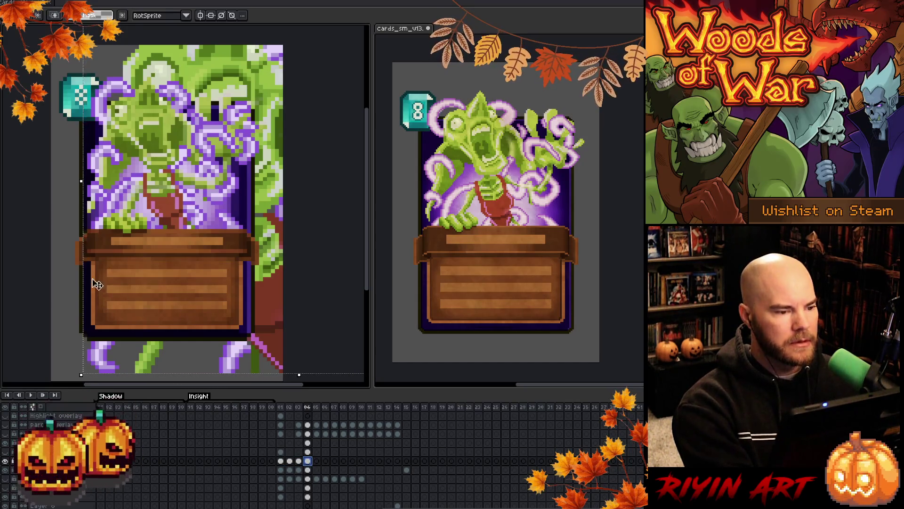
Fit the canvas in view and open Layer Properties for Layer 14's frame 04 cel.
{"action": "key", "text": "minus"}
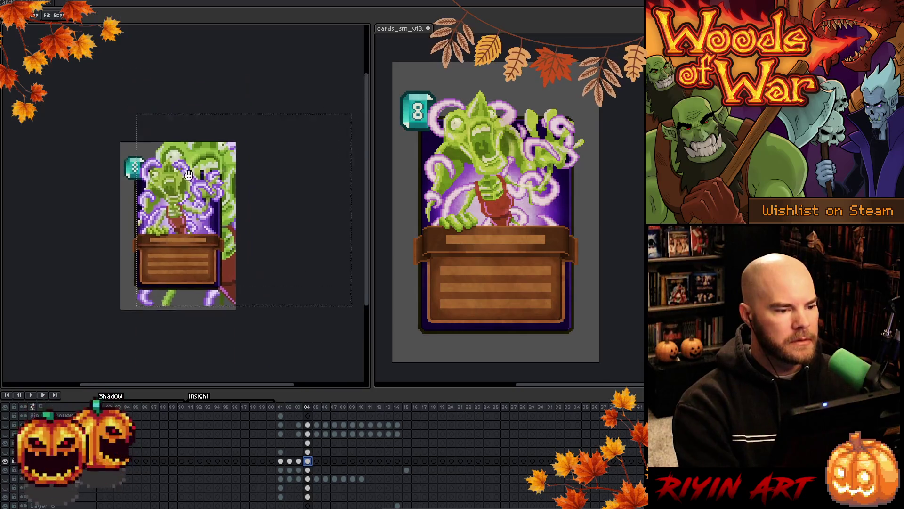
{"action": "scroll", "coordinate": [203, 195], "scroll_direction": "up", "scroll_amount": 5}
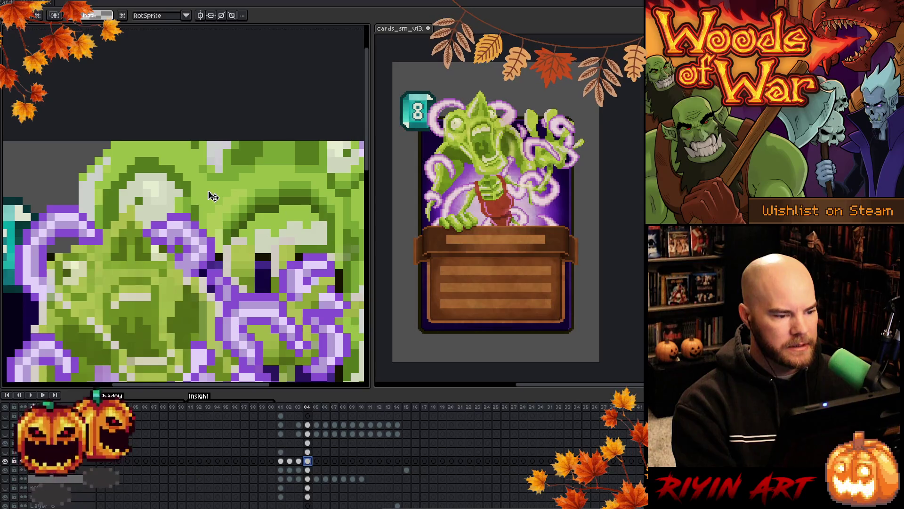
{"action": "scroll", "coordinate": [213, 196], "scroll_direction": "down", "scroll_amount": 4}
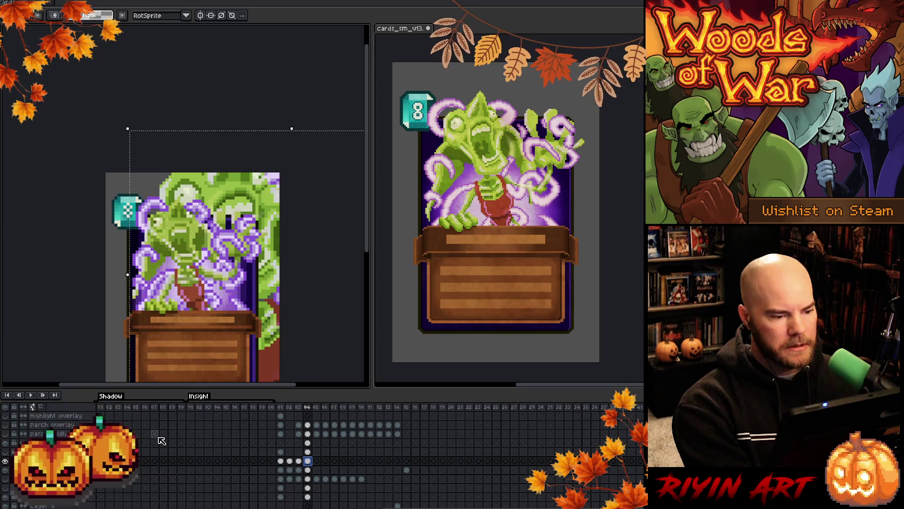
{"action": "scroll", "coordinate": [9, 464], "scroll_direction": "down", "scroll_amount": 1}
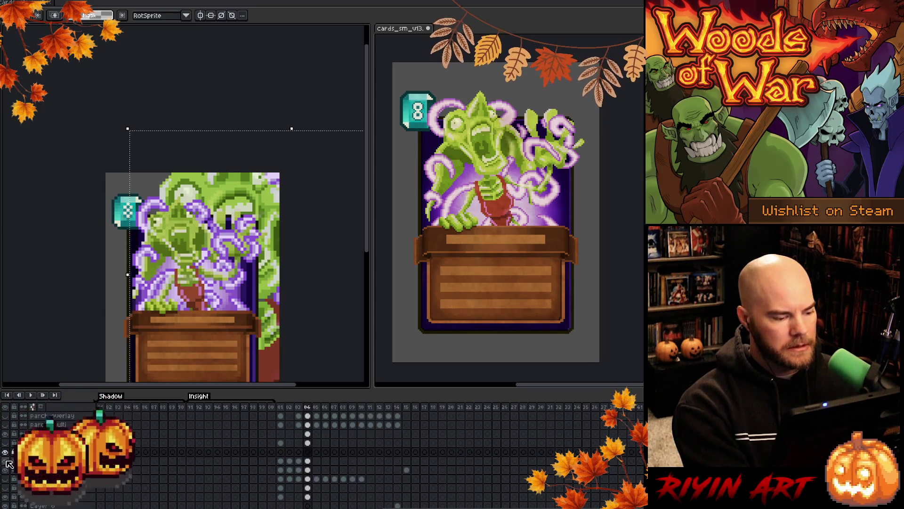
{"action": "left_click", "coordinate": [308, 460]}
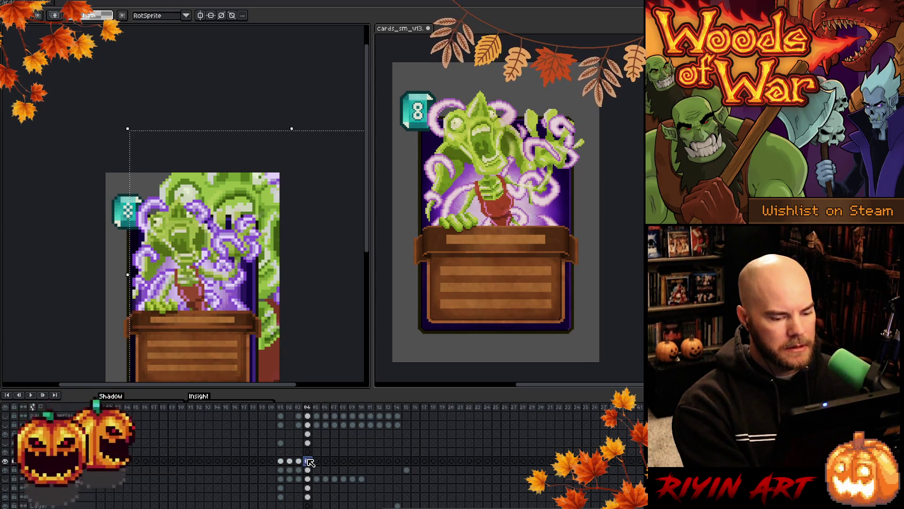
{"action": "left_click", "coordinate": [308, 452]}
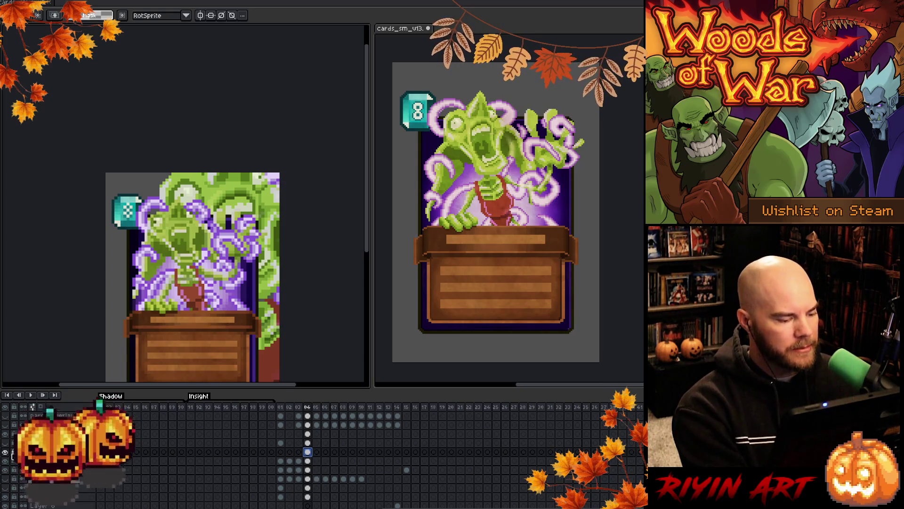
{"action": "key", "text": "shift+p"}
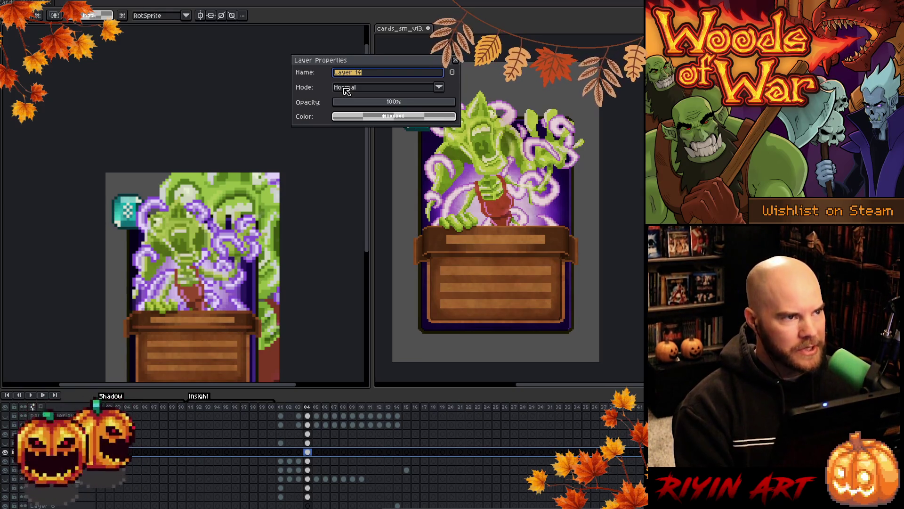
Try Overlay blend mode on Layer 14 with opacity around 20–29%.
{"action": "left_click", "coordinate": [346, 91]}
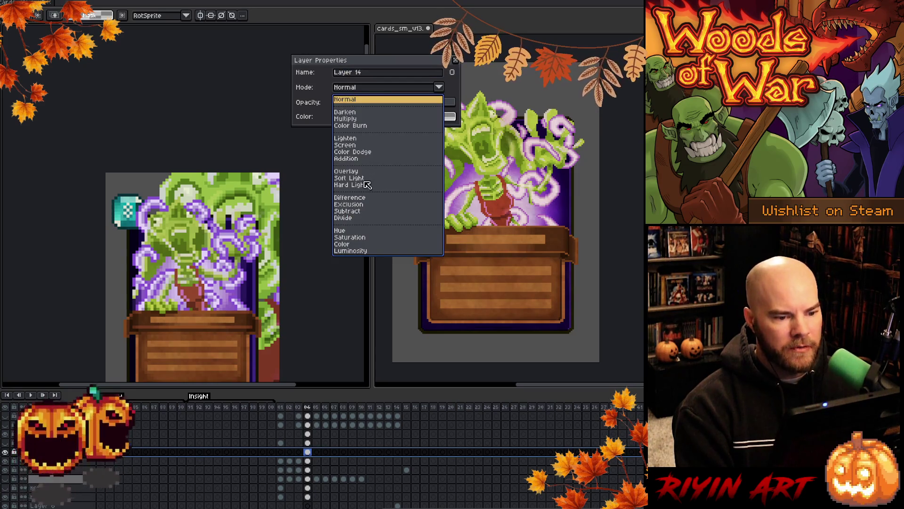
{"action": "left_click", "coordinate": [351, 172]}
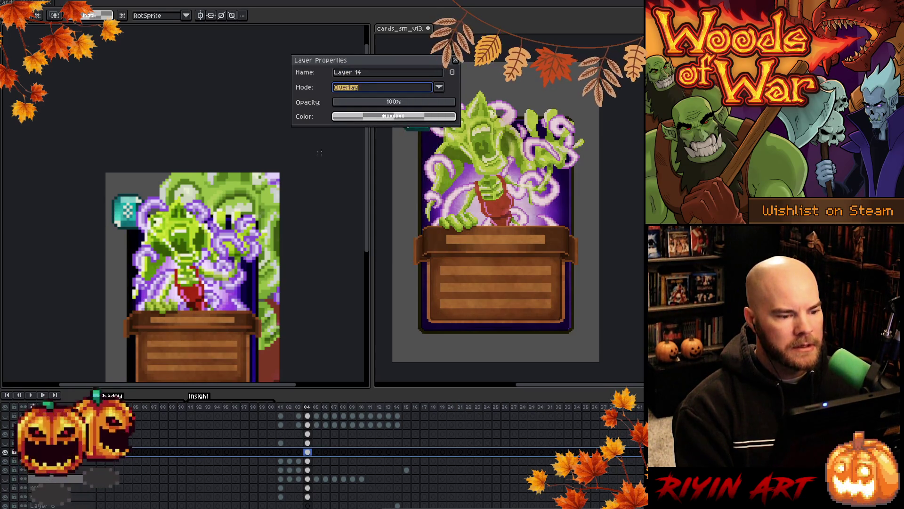
{"action": "left_click", "coordinate": [349, 102]}
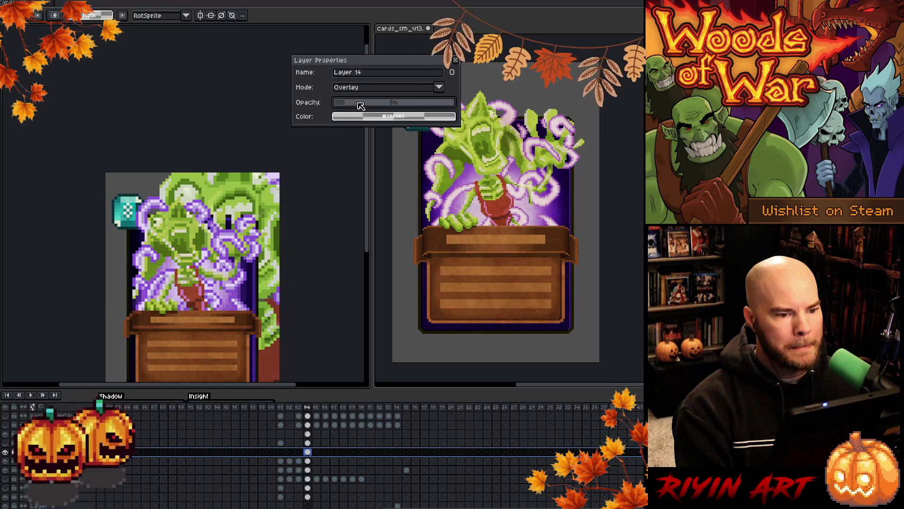
{"action": "left_click_drag", "start_coordinate": [361, 105], "coordinate": [364, 105]}
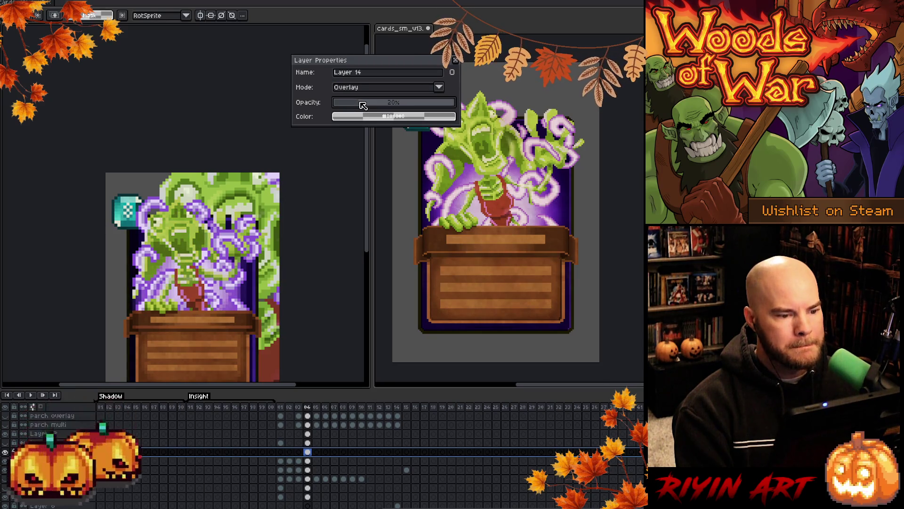
{"action": "left_click", "coordinate": [390, 102]}
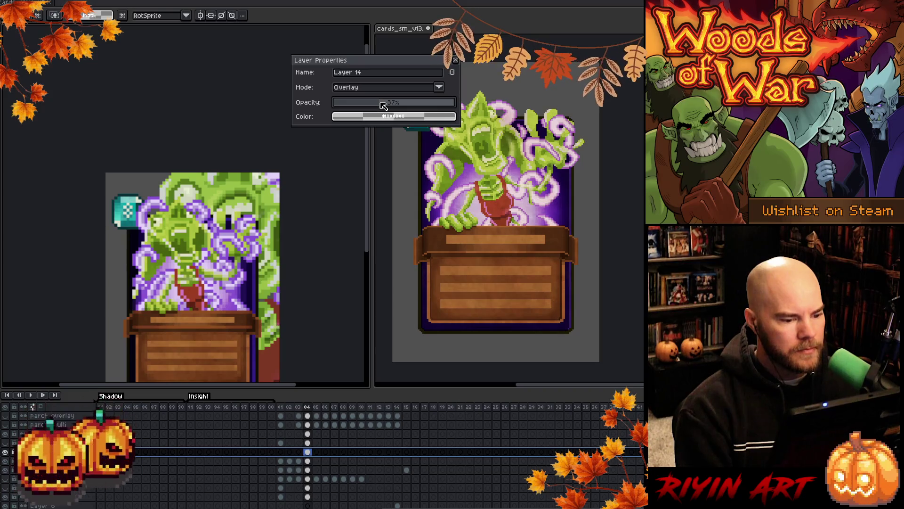
{"action": "left_click_drag", "start_coordinate": [383, 105], "coordinate": [372, 104]}
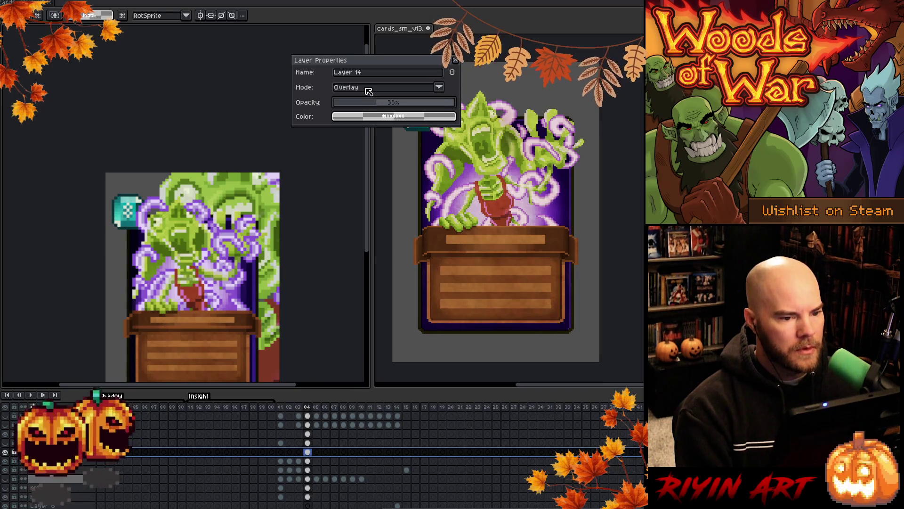
Try Color Dodge, then settle on Hard Light at 60% opacity and close.
{"action": "left_click", "coordinate": [369, 89]}
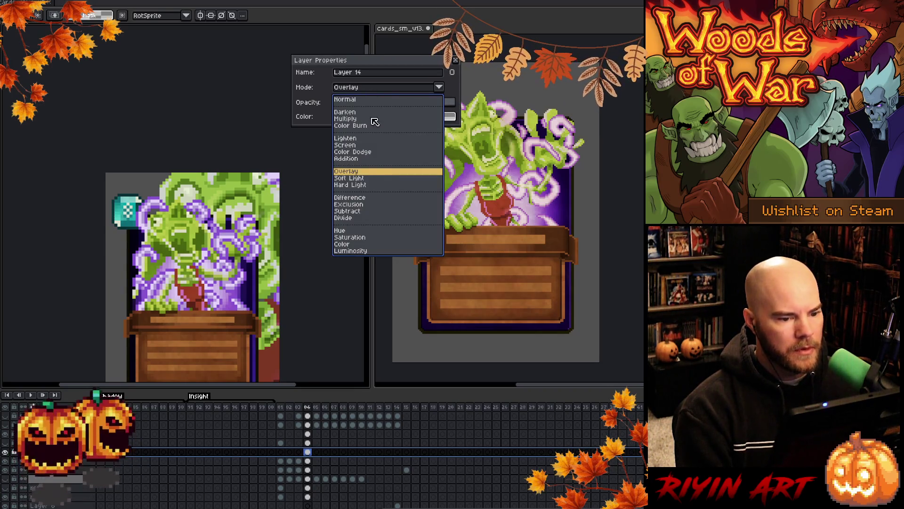
{"action": "left_click", "coordinate": [352, 152]}
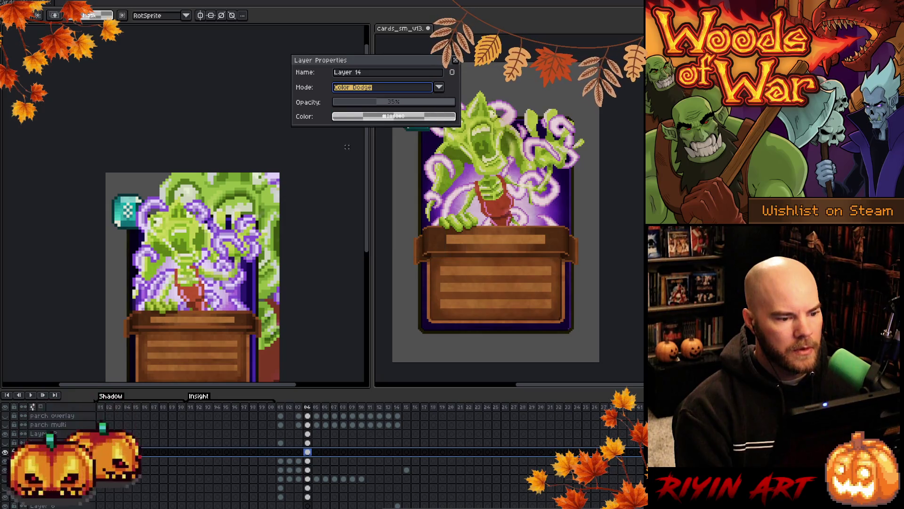
{"action": "left_click", "coordinate": [363, 88]}
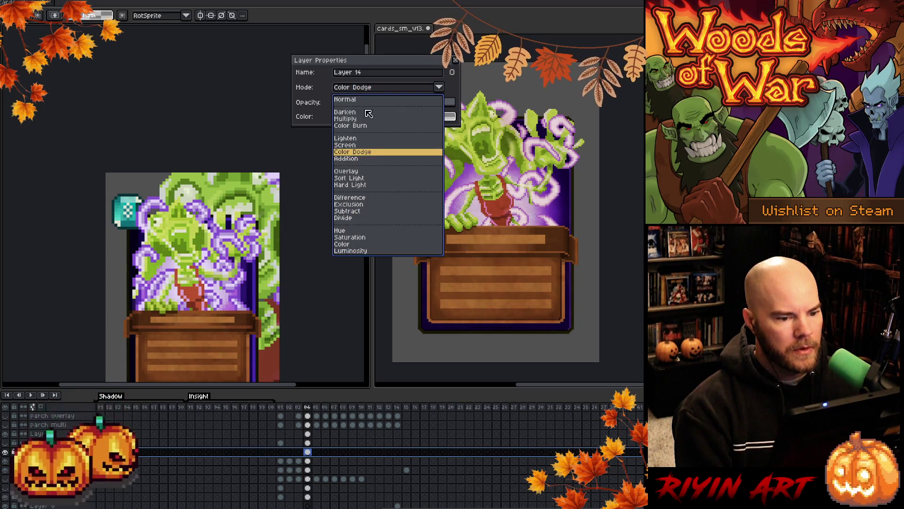
{"action": "left_click", "coordinate": [365, 185]}
{"action": "left_click", "coordinate": [407, 103]}
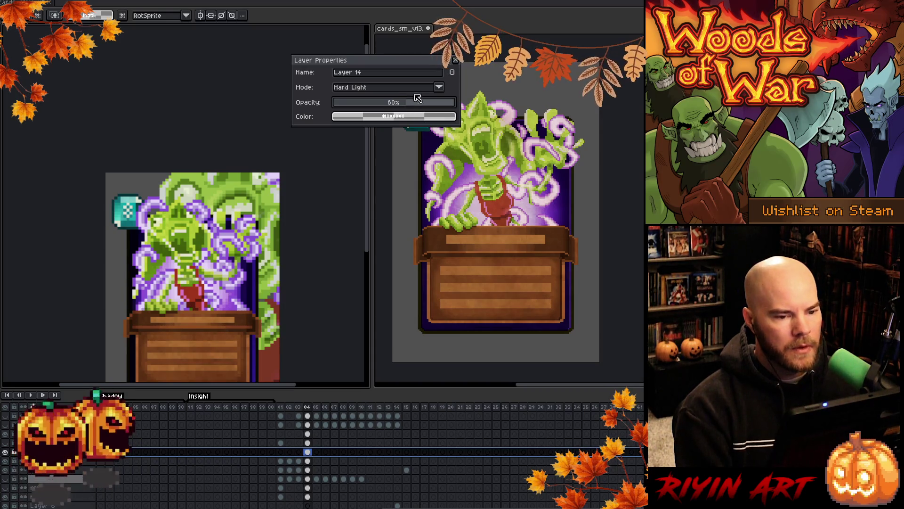
{"action": "left_click", "coordinate": [455, 60]}
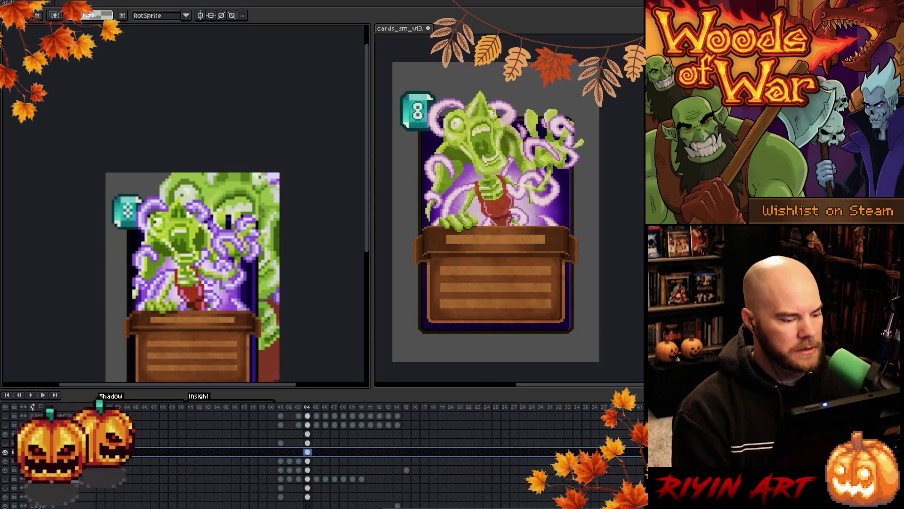
Move the green cloud artwork up and slightly right with the Move tool.
{"action": "right_click", "coordinate": [71, 451]}
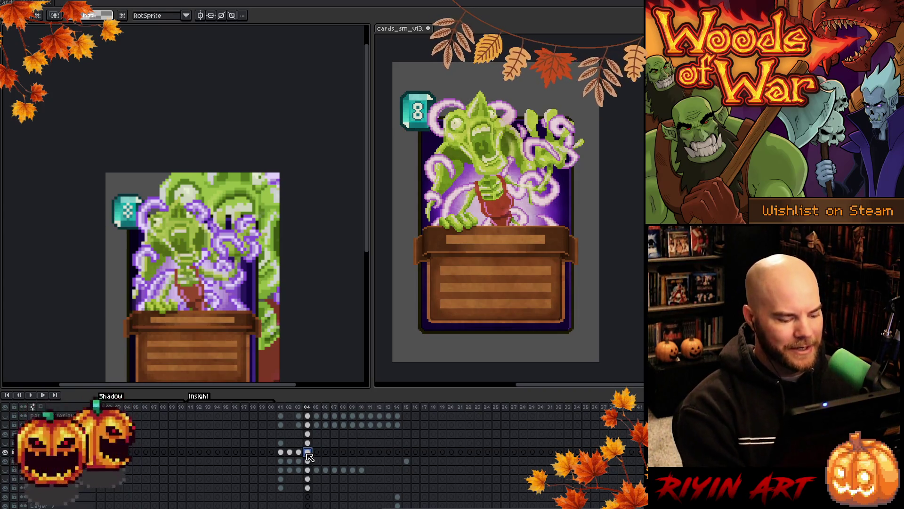
{"action": "left_click", "coordinate": [304, 451]}
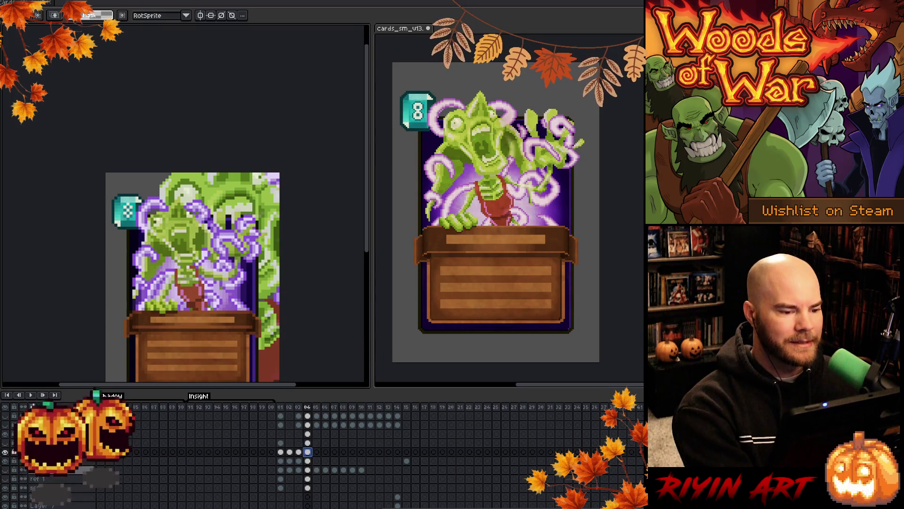
{"action": "key", "text": "v"}
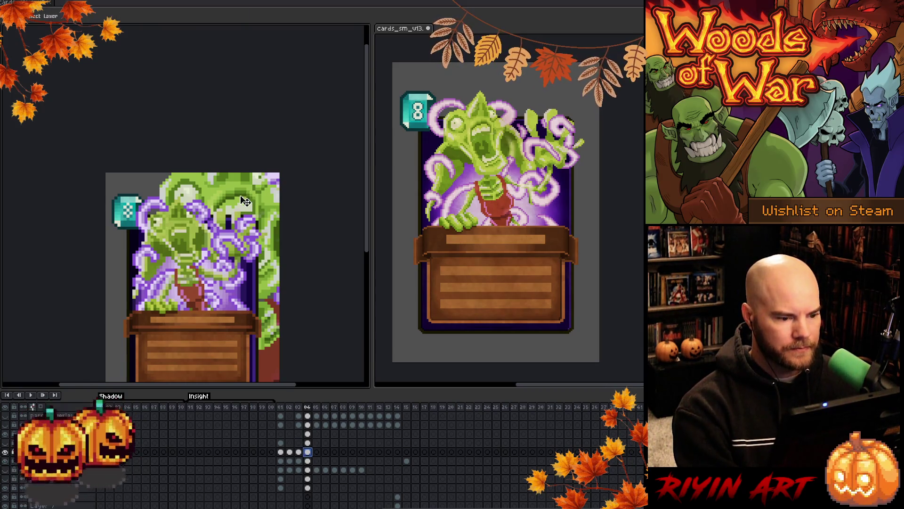
{"action": "left_click", "coordinate": [307, 488]}
{"action": "mouse_move", "coordinate": [268, 200]}
{"action": "left_mouse_down"}
{"action": "mouse_move", "coordinate": [274, 181]}
{"action": "mouse_move", "coordinate": [273, 189]}
{"action": "left_mouse_up"}
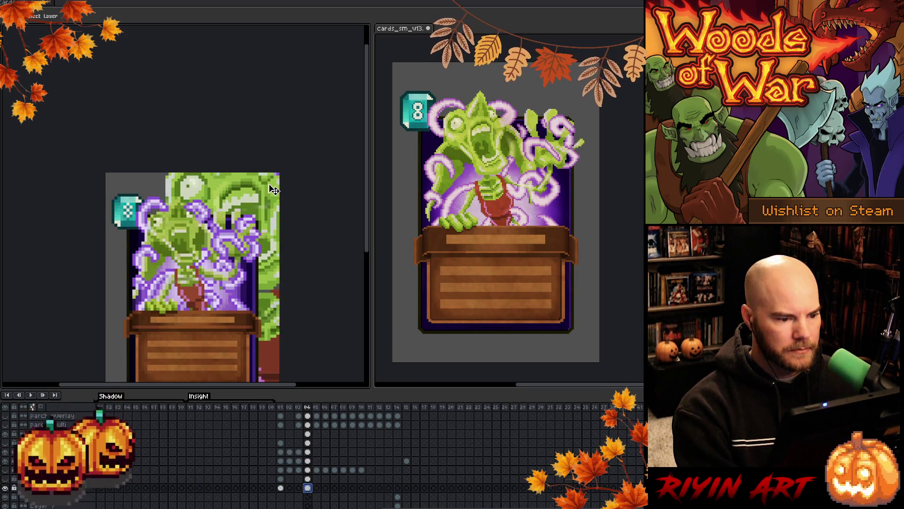
{"action": "mouse_move", "coordinate": [275, 238]}
{"action": "left_mouse_down"}
{"action": "mouse_move", "coordinate": [277, 208]}
{"action": "mouse_move", "coordinate": [281, 215]}
{"action": "left_mouse_up"}
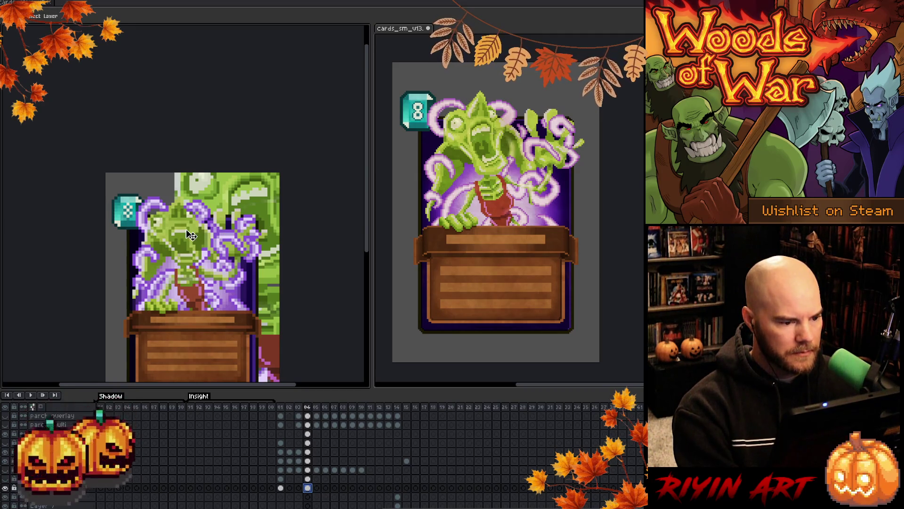
Select a frame 04 cel and open Replace Color, swapping #8753d3 for palette index 1.
{"action": "left_click", "coordinate": [307, 443]}
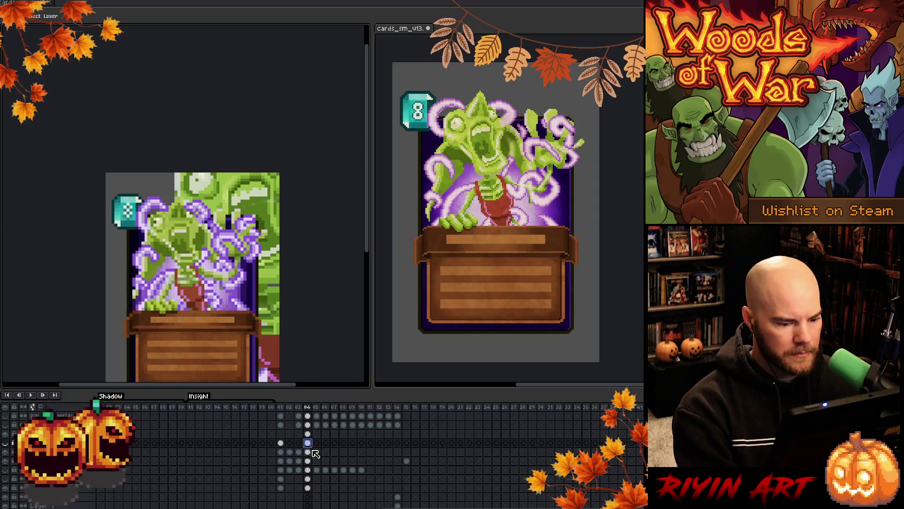
{"action": "left_click", "coordinate": [309, 452]}
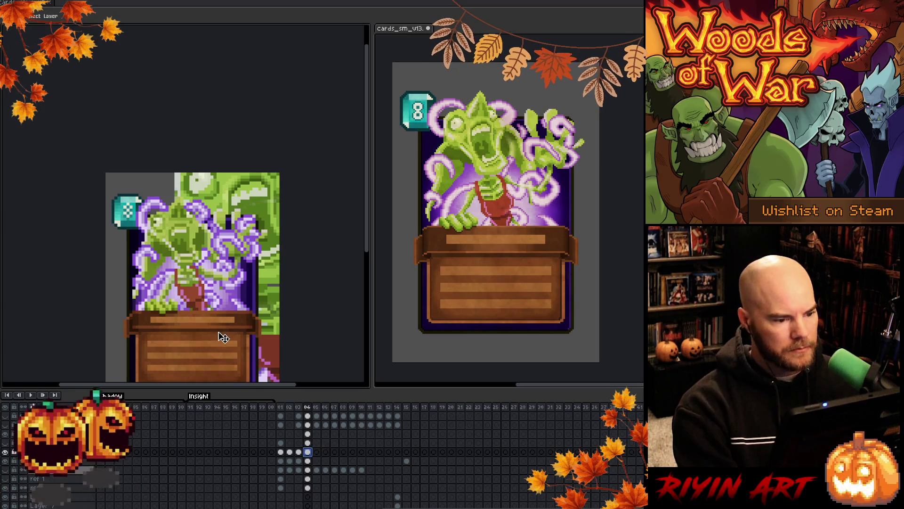
{"action": "key", "text": "shift+r"}
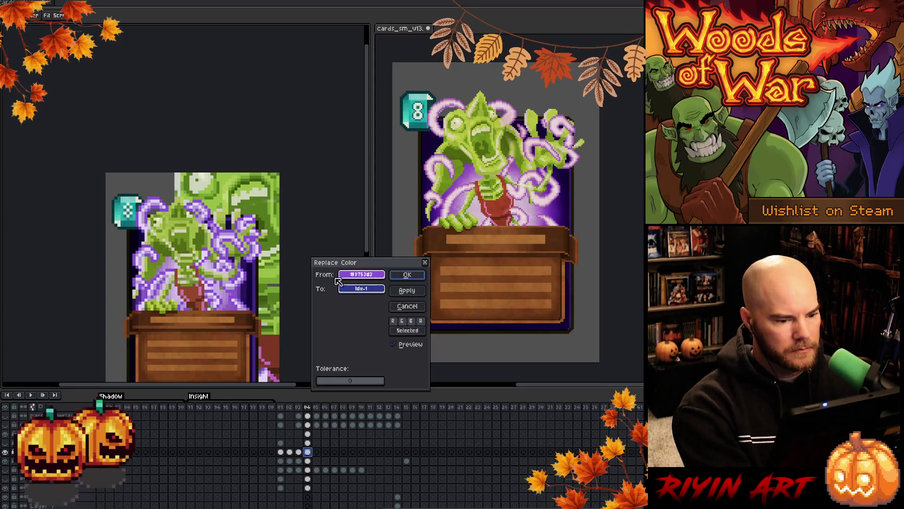
Eyedrop the canvas green into the From colour, then cancel without replacing anything.
{"action": "mouse_move", "coordinate": [358, 273]}
{"action": "left_mouse_down"}
{"action": "mouse_move", "coordinate": [174, 225]}
{"action": "mouse_move", "coordinate": [175, 217]}
{"action": "mouse_move", "coordinate": [167, 228]}
{"action": "mouse_move", "coordinate": [177, 212]}
{"action": "mouse_move", "coordinate": [168, 229]}
{"action": "mouse_move", "coordinate": [200, 225]}
{"action": "mouse_move", "coordinate": [187, 215]}
{"action": "mouse_move", "coordinate": [172, 231]}
{"action": "mouse_move", "coordinate": [177, 242]}
{"action": "mouse_move", "coordinate": [173, 221]}
{"action": "mouse_move", "coordinate": [168, 239]}
{"action": "mouse_move", "coordinate": [189, 254]}
{"action": "mouse_move", "coordinate": [176, 217]}
{"action": "left_mouse_up"}
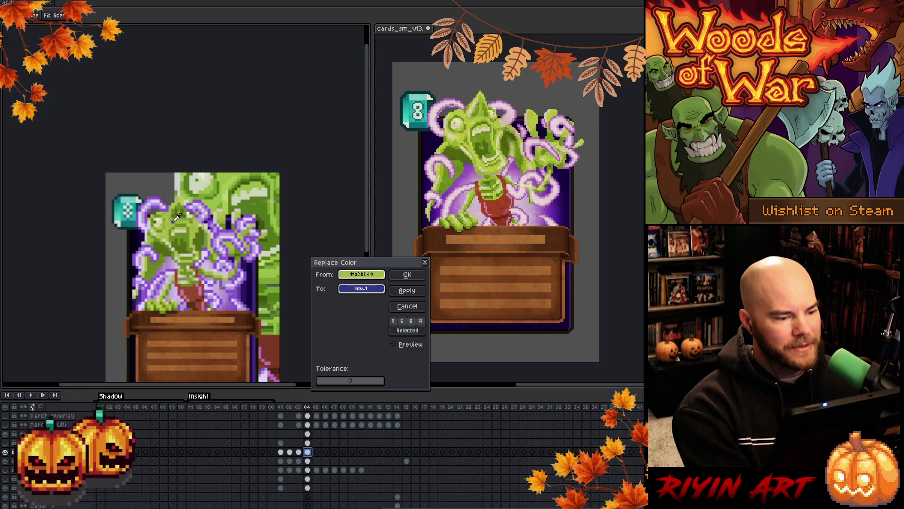
{"action": "left_click", "coordinate": [406, 308]}
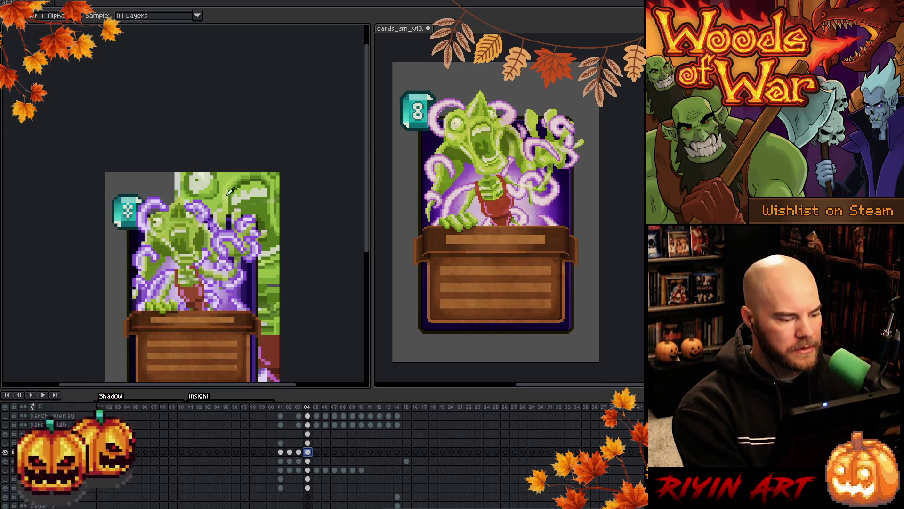
Switch between Layers 12 and 13, then select the cleaned layer.
{"action": "double_click", "coordinate": [47, 442]}
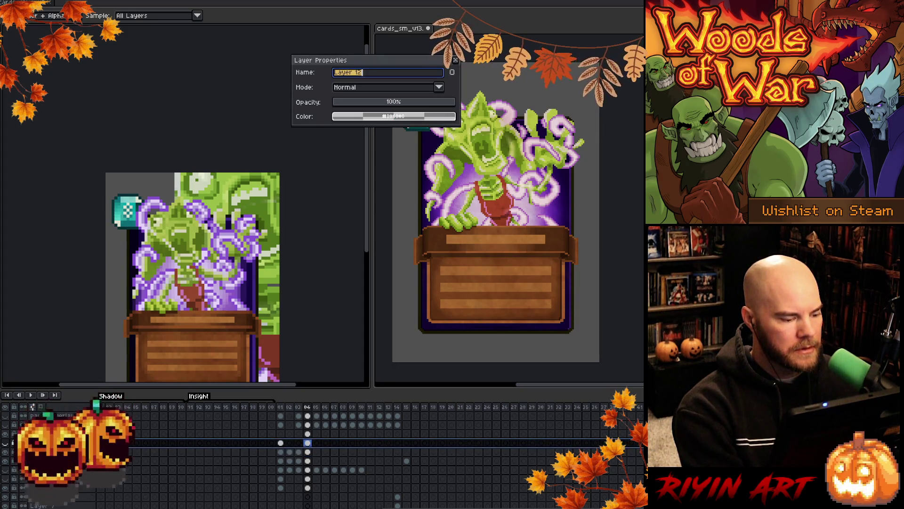
{"action": "left_click", "coordinate": [47, 434]}
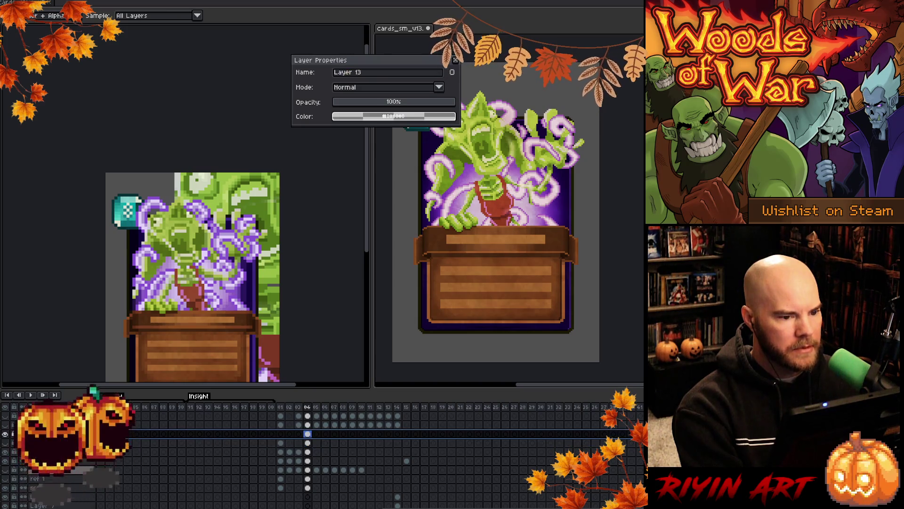
{"action": "left_click", "coordinate": [47, 443]}
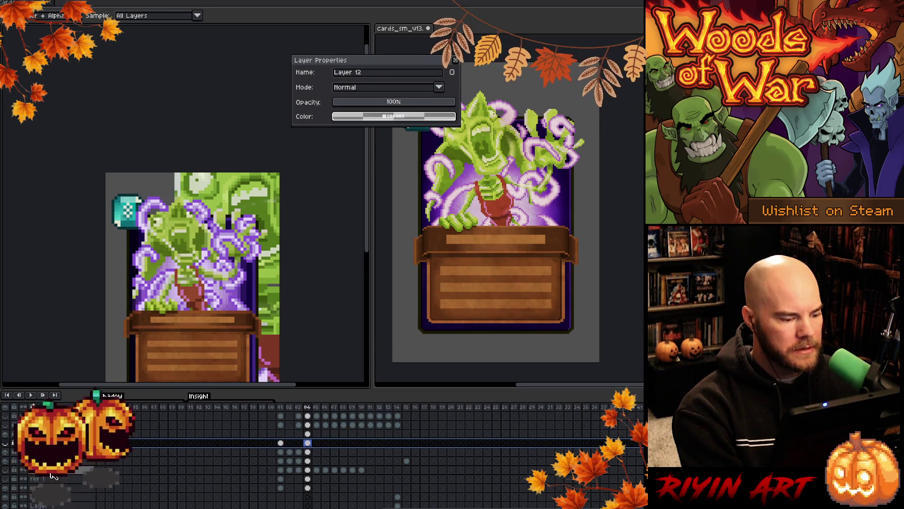
{"action": "left_click", "coordinate": [47, 433]}
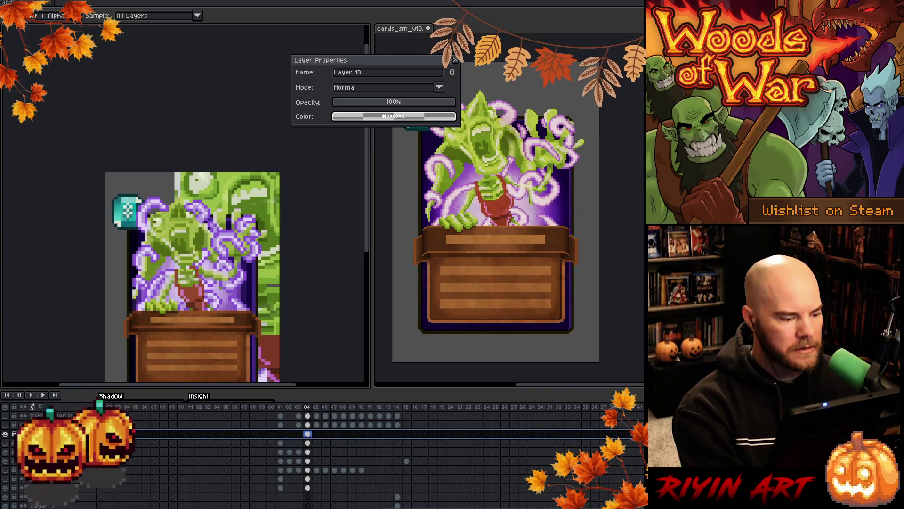
{"action": "left_click", "coordinate": [47, 442]}
{"action": "left_click", "coordinate": [47, 452]}
Insert a new layer in Color blend mode at 100% to tint the artwork beneath.
{"action": "key", "text": "shift+n"}
{"action": "left_click", "coordinate": [341, 89]}
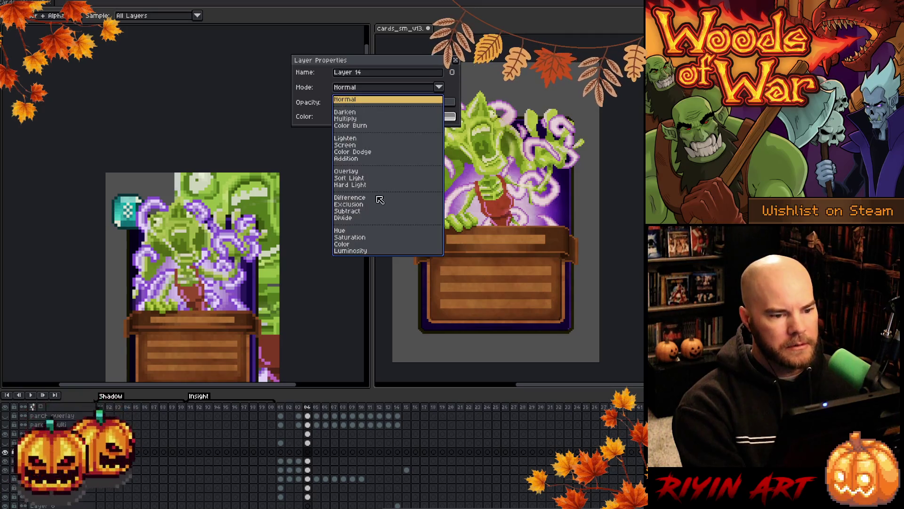
{"action": "left_click", "coordinate": [362, 243]}
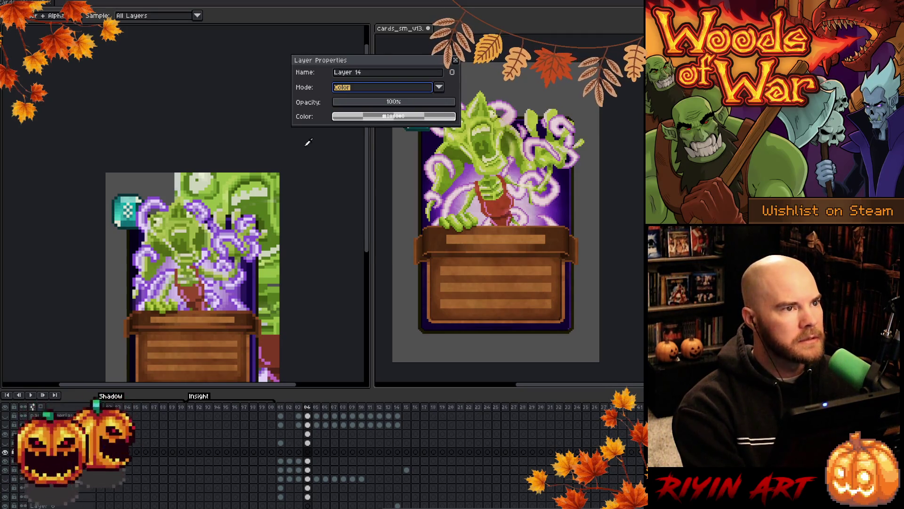
{"action": "left_click", "coordinate": [456, 62]}
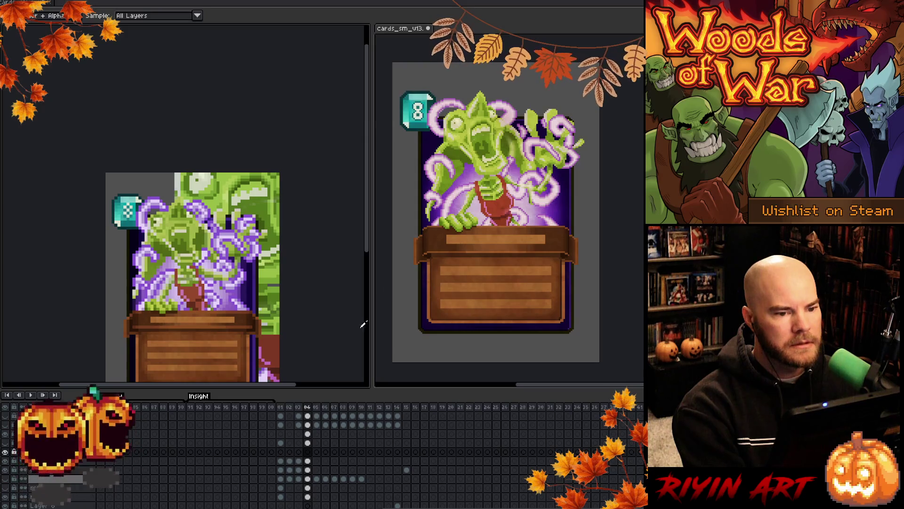
{"action": "left_click", "coordinate": [309, 459]}
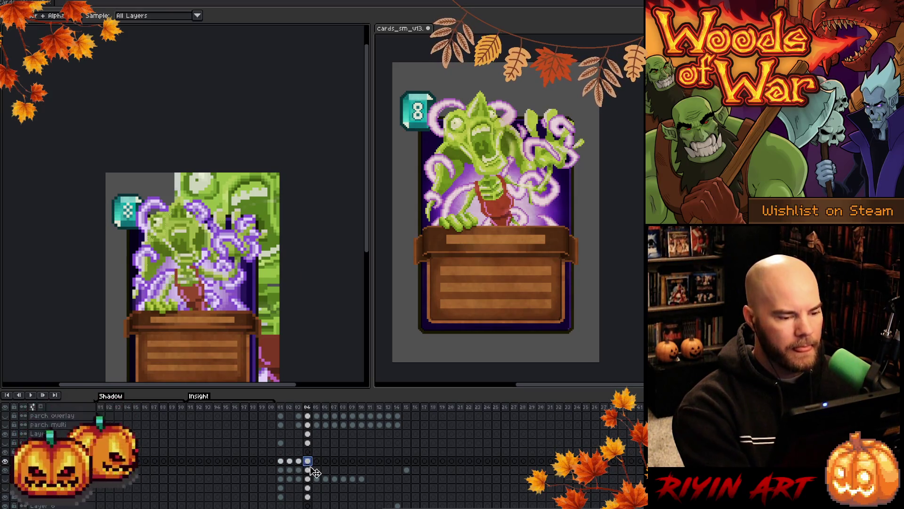
Select sprite pixels by colour range, trying tolerance 48 and then 0.
{"action": "key", "text": "shift+c"}
{"action": "mouse_move", "coordinate": [215, 241]}
{"action": "left_mouse_down"}
{"action": "mouse_move", "coordinate": [259, 96]}
{"action": "mouse_move", "coordinate": [274, 94]}
{"action": "left_mouse_up"}
{"action": "left_click_drag", "start_coordinate": [296, 148], "coordinate": [303, 145]}
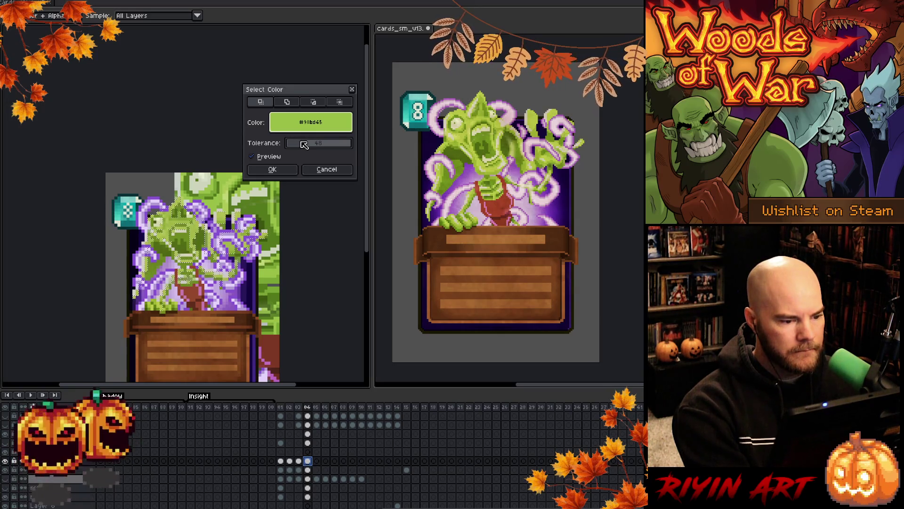
{"action": "left_click", "coordinate": [273, 169]}
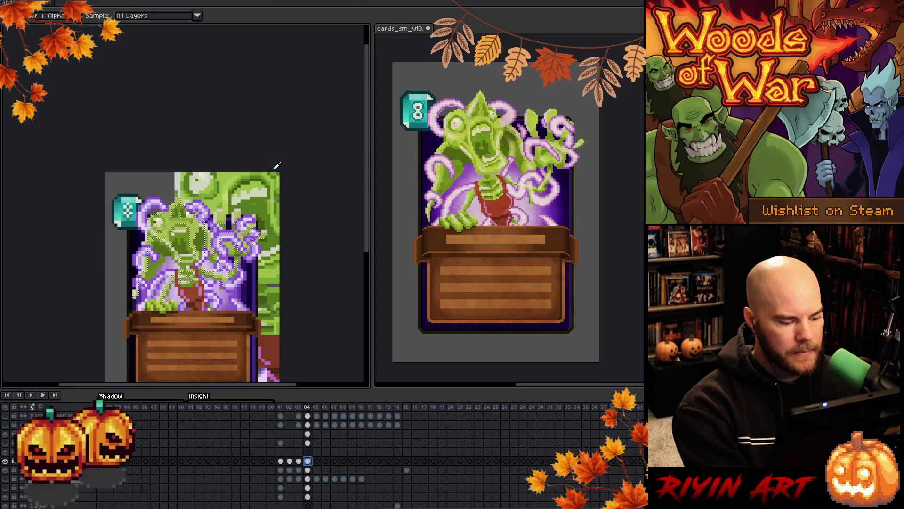
{"action": "left_click", "coordinate": [276, 166]}
{"action": "left_click_drag", "start_coordinate": [182, 233], "coordinate": [185, 227]}
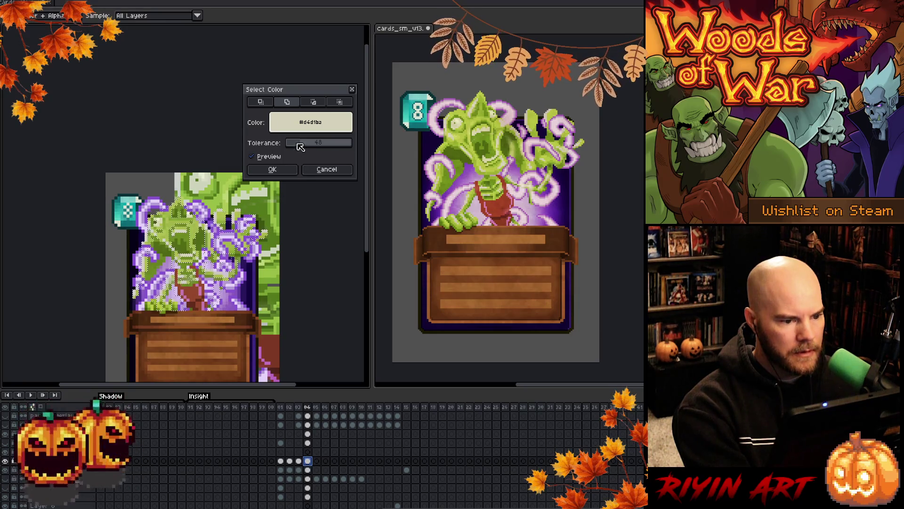
{"action": "left_click_drag", "start_coordinate": [298, 144], "coordinate": [240, 149]}
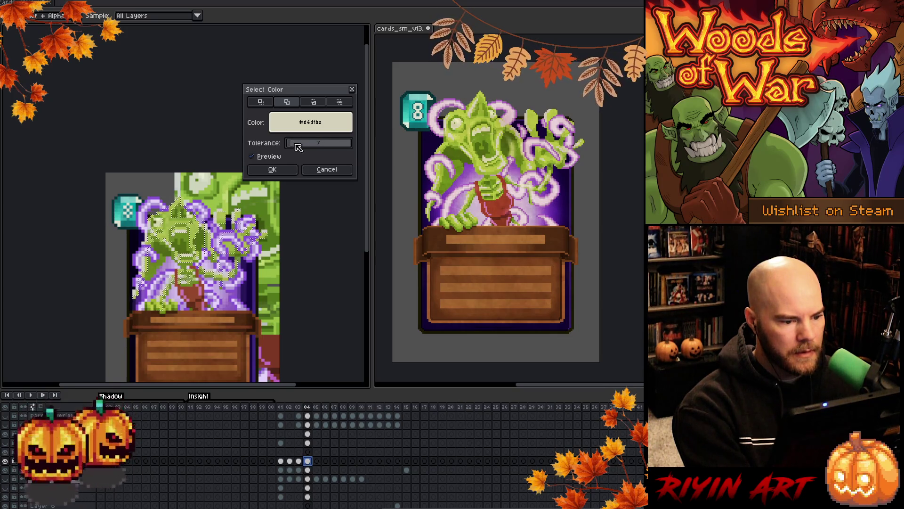
{"action": "left_click", "coordinate": [288, 170]}
Reopen Color Range and sample a pale #d4d4af from the sprite at tolerance 7.
{"action": "key", "text": "shift+c"}
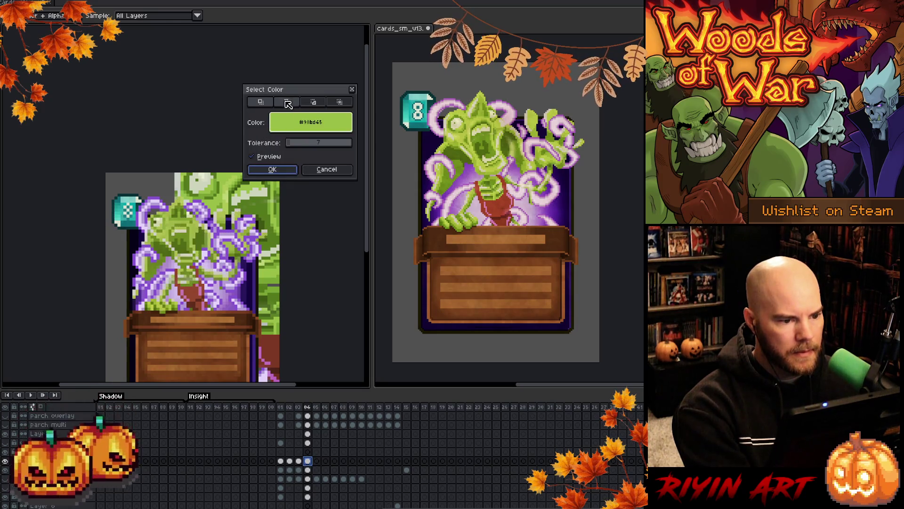
{"action": "left_click", "coordinate": [163, 216]}
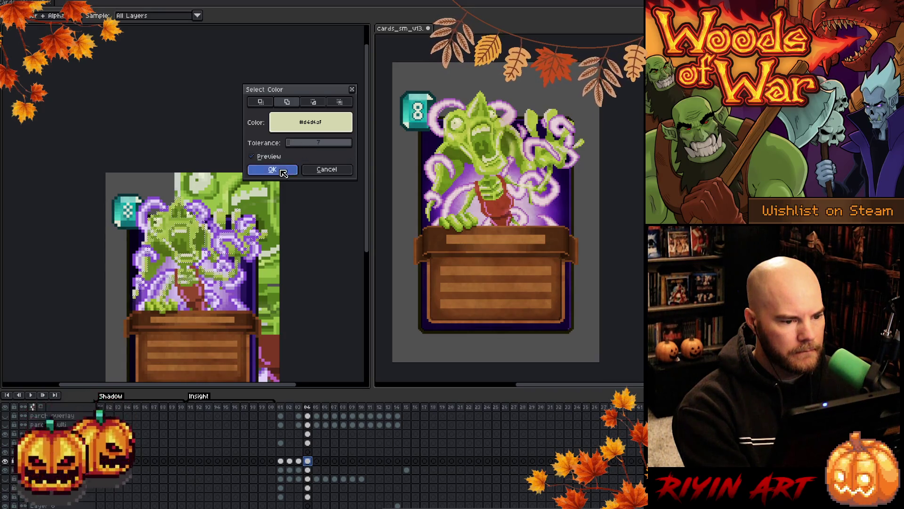
{"action": "left_click", "coordinate": [278, 189]}
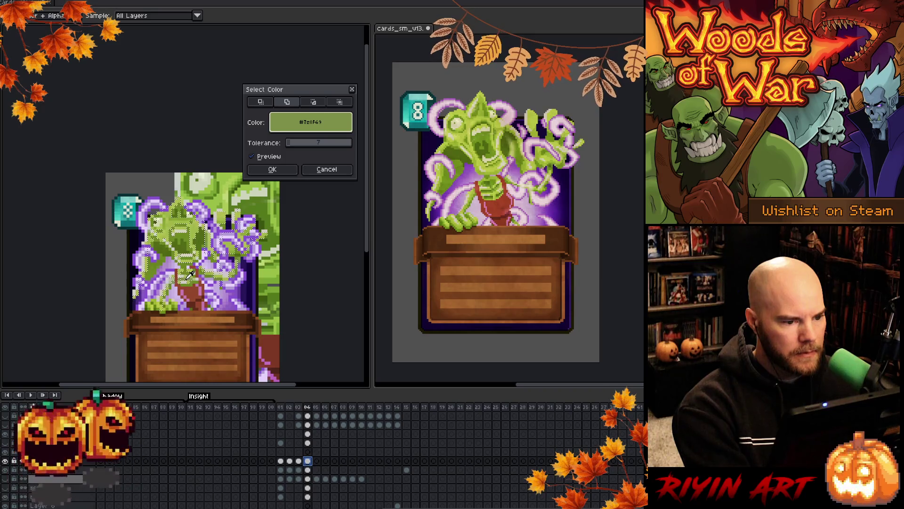
Sample the creature's light and green shades in Color Range.
{"action": "left_click", "coordinate": [188, 278]}
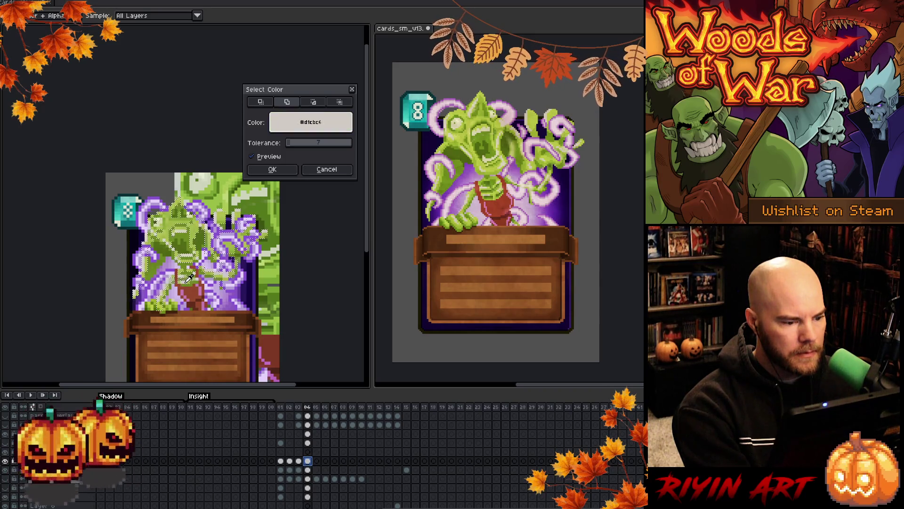
{"action": "left_click", "coordinate": [191, 276]}
{"action": "left_click", "coordinate": [193, 275]}
{"action": "left_click", "coordinate": [195, 273]}
{"action": "left_click", "coordinate": [196, 274]}
{"action": "left_click", "coordinate": [198, 275]}
{"action": "left_click", "coordinate": [199, 277]}
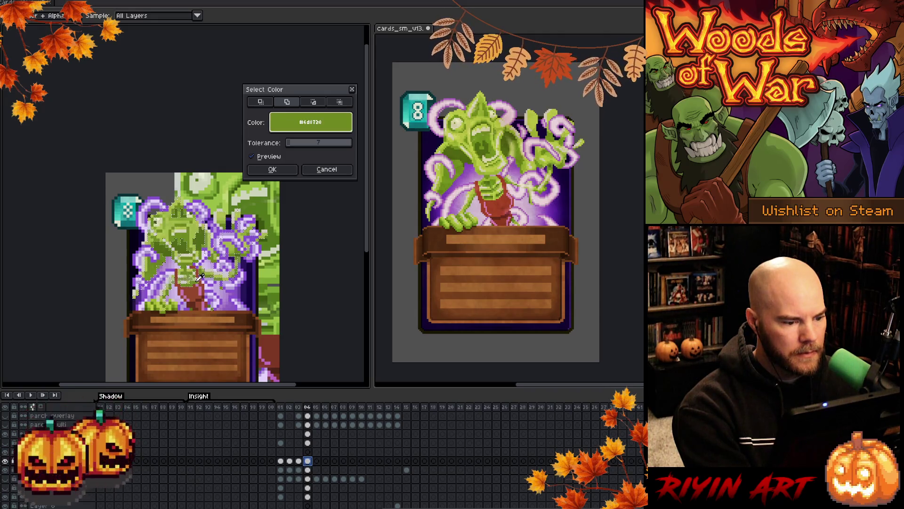
Raise tolerance to 35, resample the pale cream head colour, and apply the selection.
{"action": "left_click", "coordinate": [293, 144]}
{"action": "left_click_drag", "start_coordinate": [294, 146], "coordinate": [298, 146]}
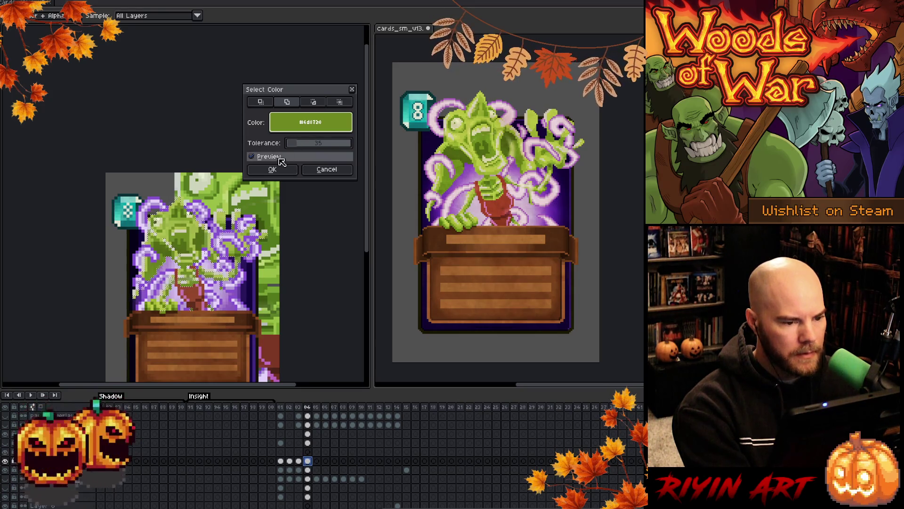
{"action": "key", "text": "x"}
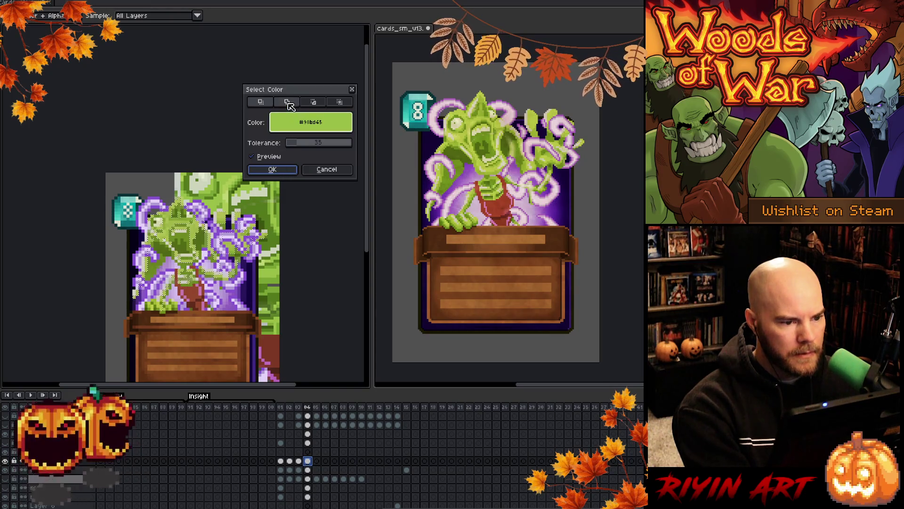
{"action": "left_click", "coordinate": [217, 273]}
{"action": "left_click", "coordinate": [164, 302]}
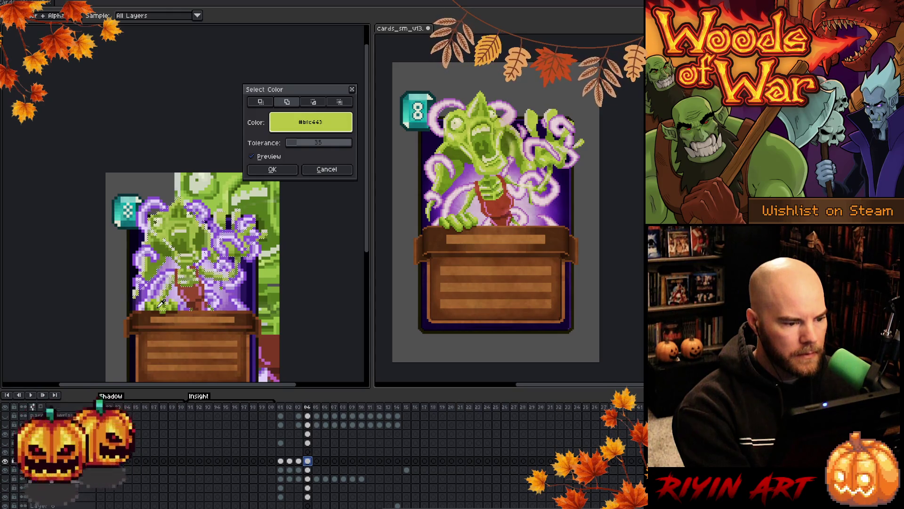
{"action": "left_click", "coordinate": [162, 215]}
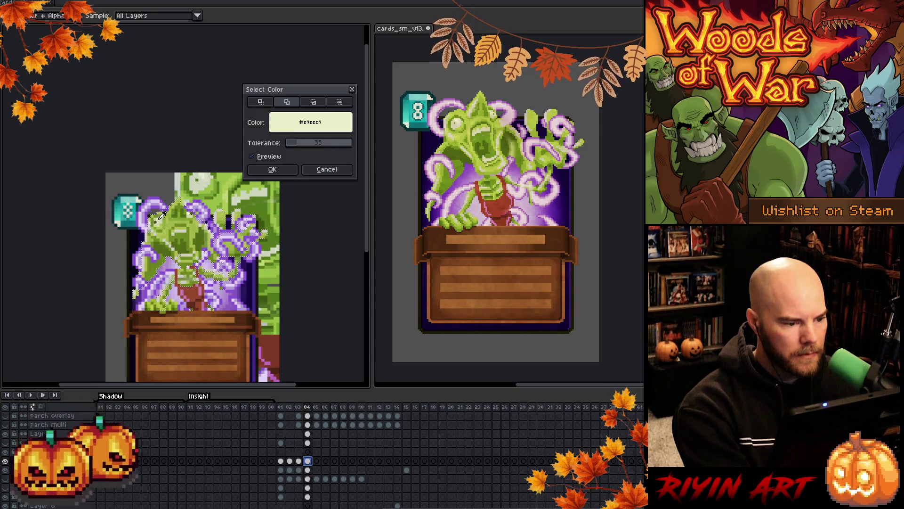
{"action": "left_click", "coordinate": [272, 169]}
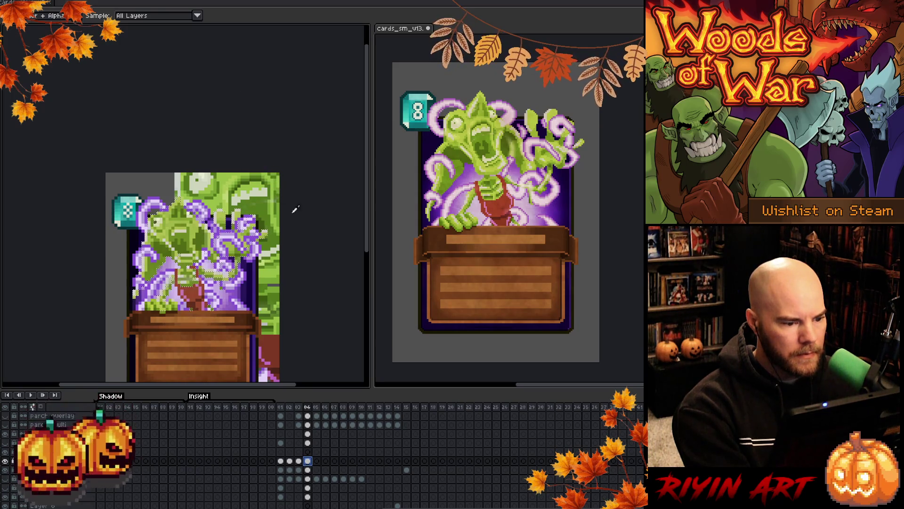
Select Layer 14 across all frames and open its Layer Properties.
{"action": "left_click", "coordinate": [309, 452]}
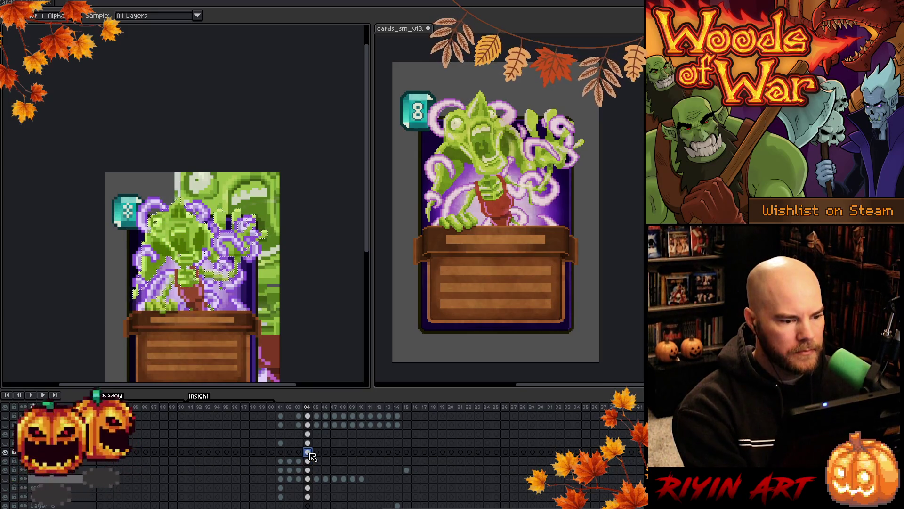
{"action": "left_click", "coordinate": [56, 452]}
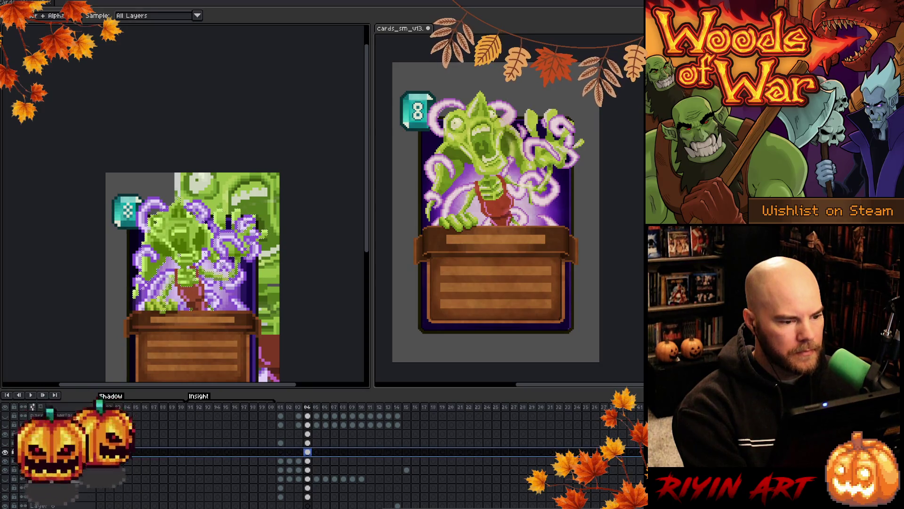
{"action": "double_click", "coordinate": [57, 452]}
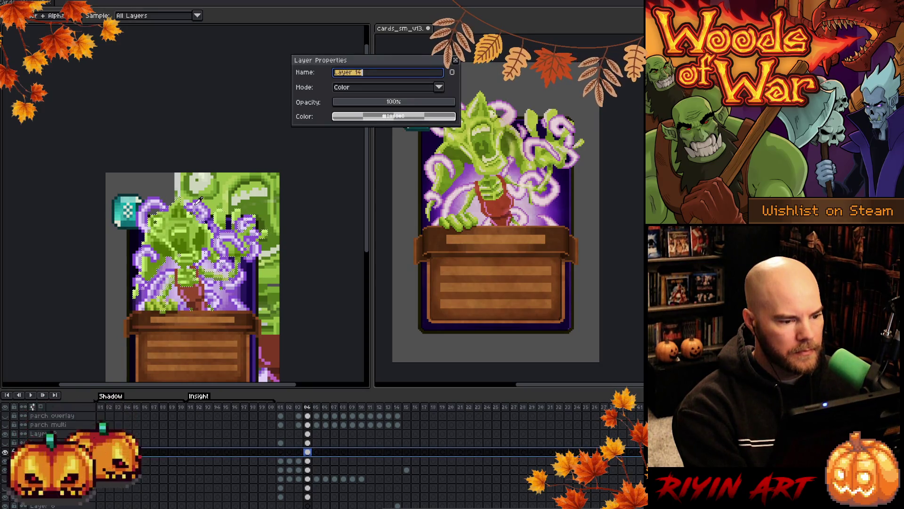
Close Layer 14's properties and switch to the Pencil, then the Eraser.
{"action": "left_click", "coordinate": [456, 60]}
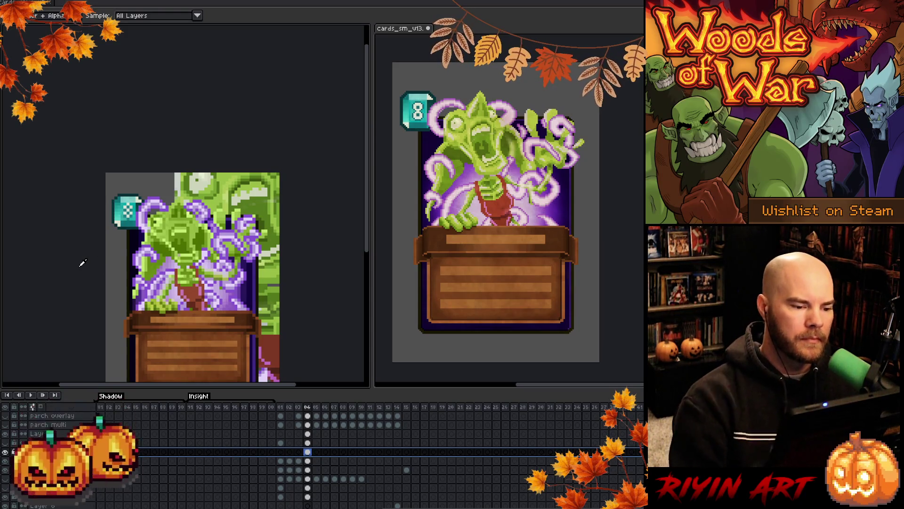
{"action": "key", "text": "b"}
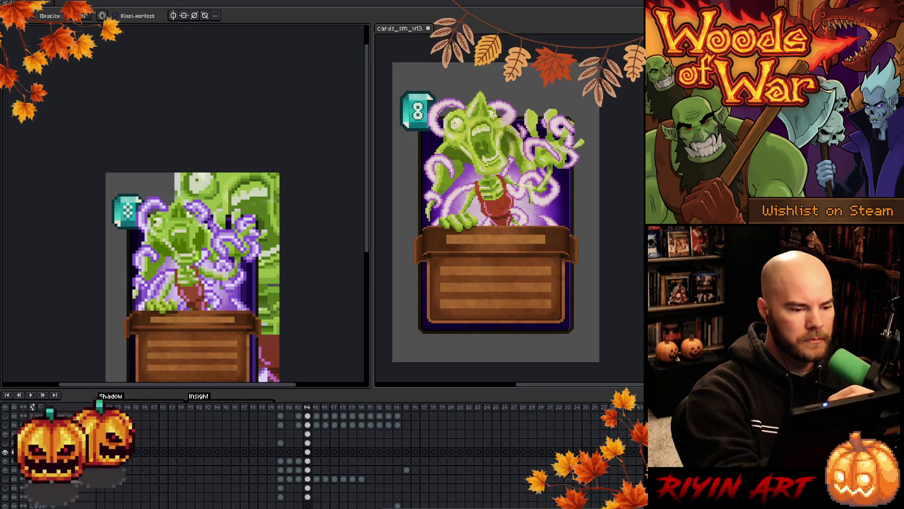
{"action": "key", "text": "e"}
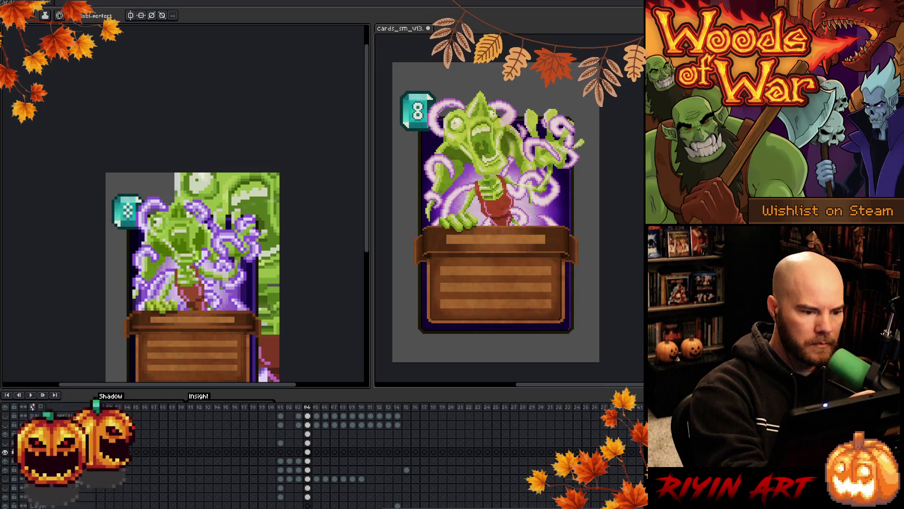
{"action": "key", "text": "i"}
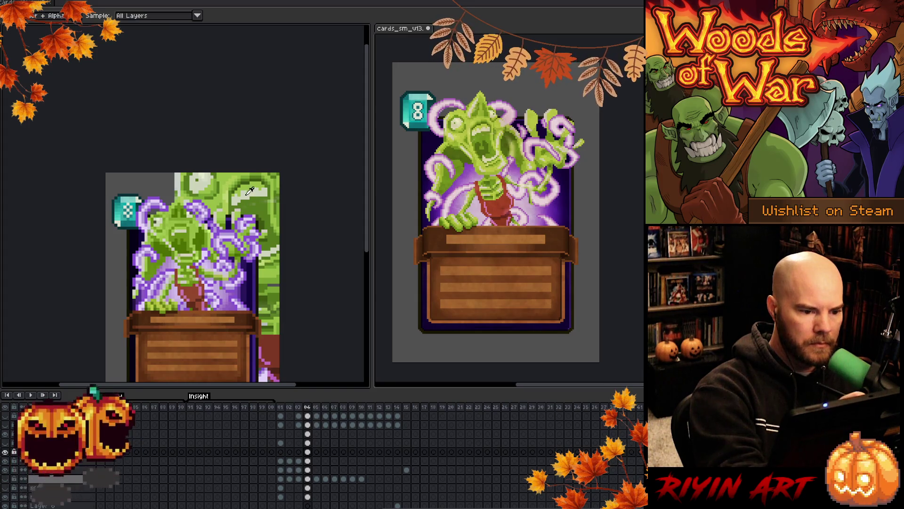
{"action": "key", "text": "b"}
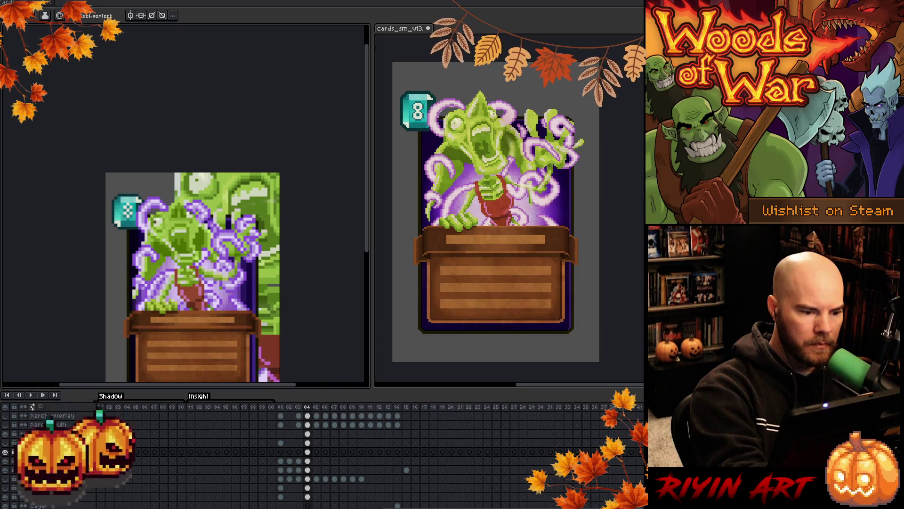
{"action": "key", "text": "b"}
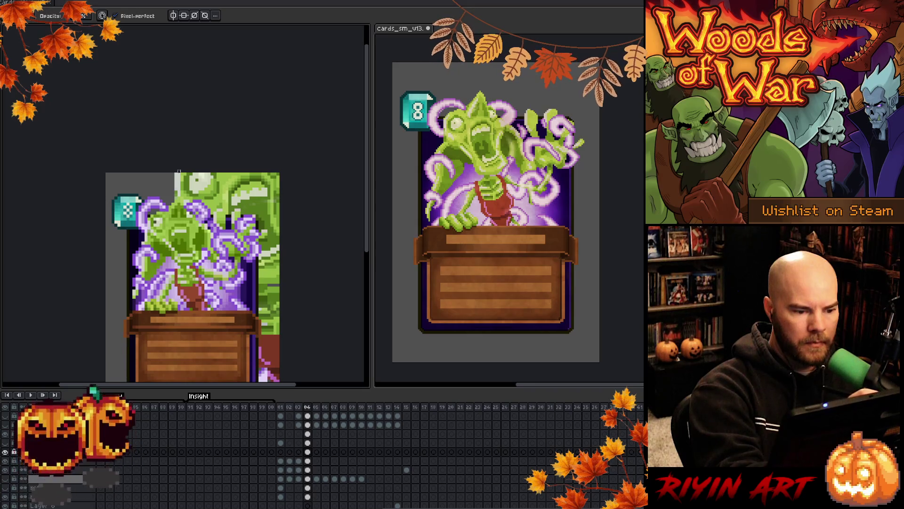
{"action": "key", "text": "e"}
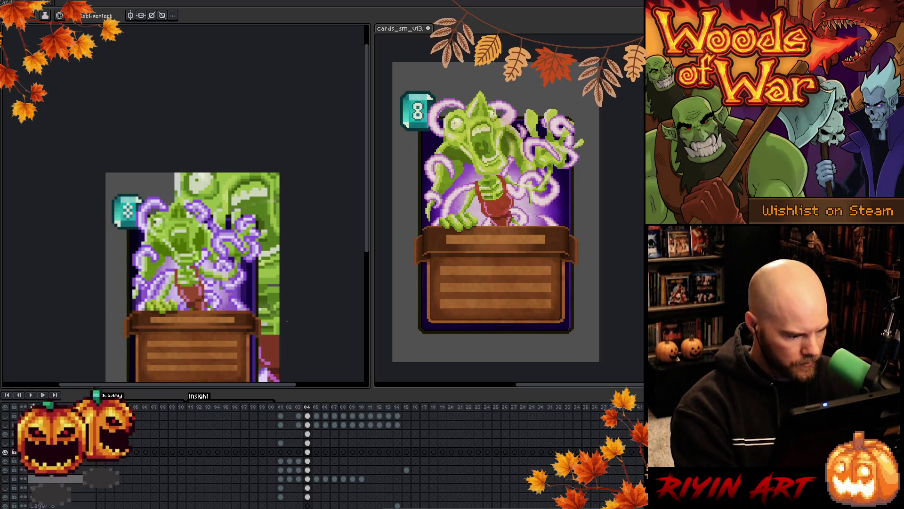
{"action": "scroll", "coordinate": [319, 460], "scroll_direction": "up", "scroll_amount": 5}
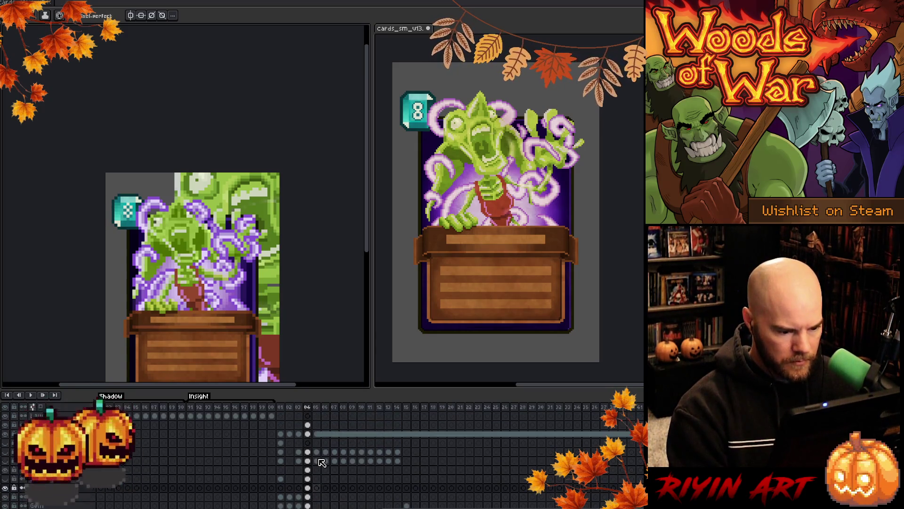
{"action": "key", "text": "shift+n"}
Give Layer 15 the Color blend mode in its Layer Properties.
{"action": "left_click", "coordinate": [310, 433]}
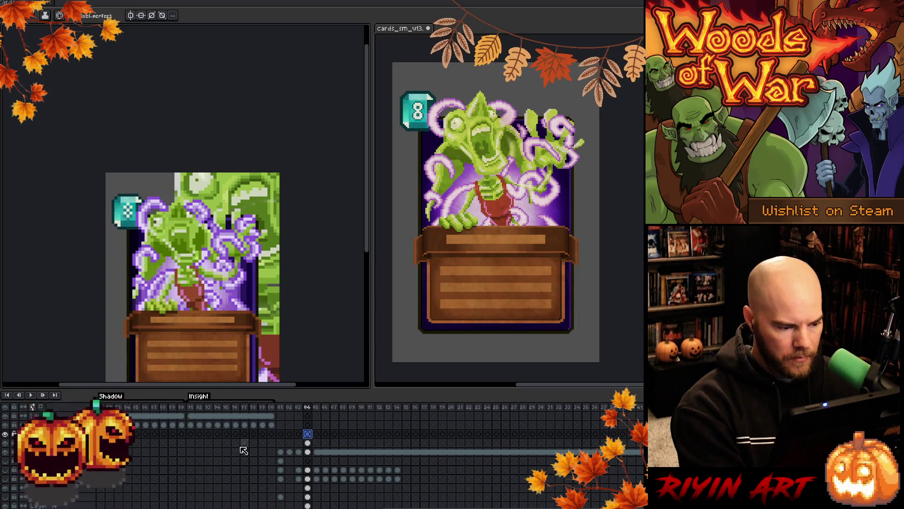
{"action": "key", "text": "shift+p"}
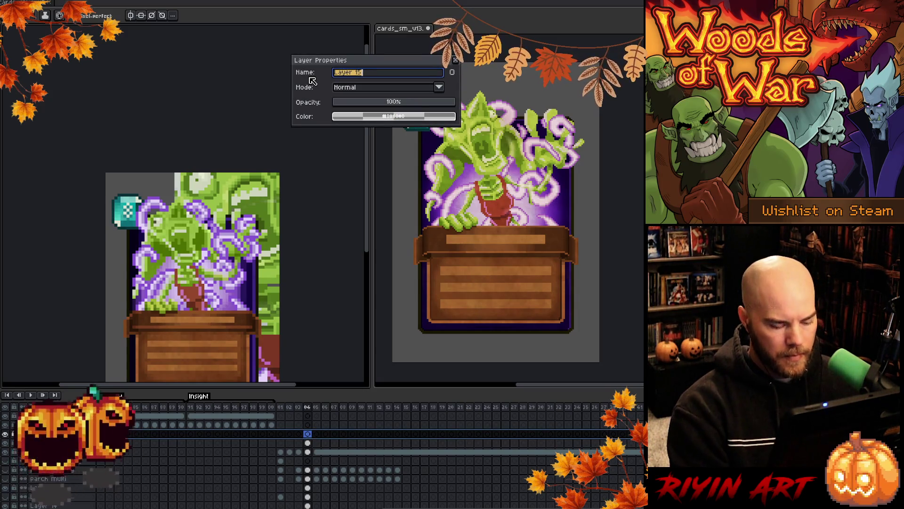
{"action": "left_click", "coordinate": [378, 88]}
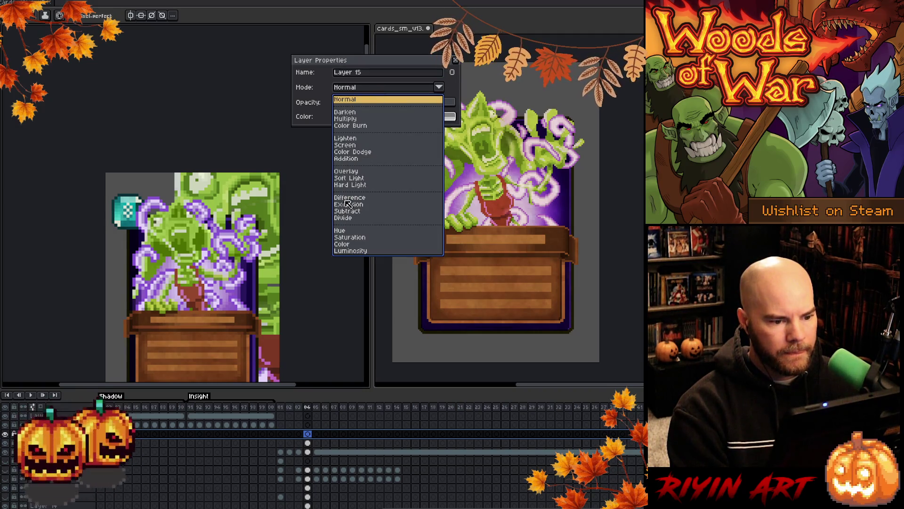
{"action": "left_click", "coordinate": [350, 250]}
{"action": "left_click", "coordinate": [455, 60]}
Pan the canvas up, return to the Pencil, and select Layer 5's frame 04 cel.
{"action": "left_click_drag", "start_coordinate": [256, 224], "coordinate": [260, 155]}
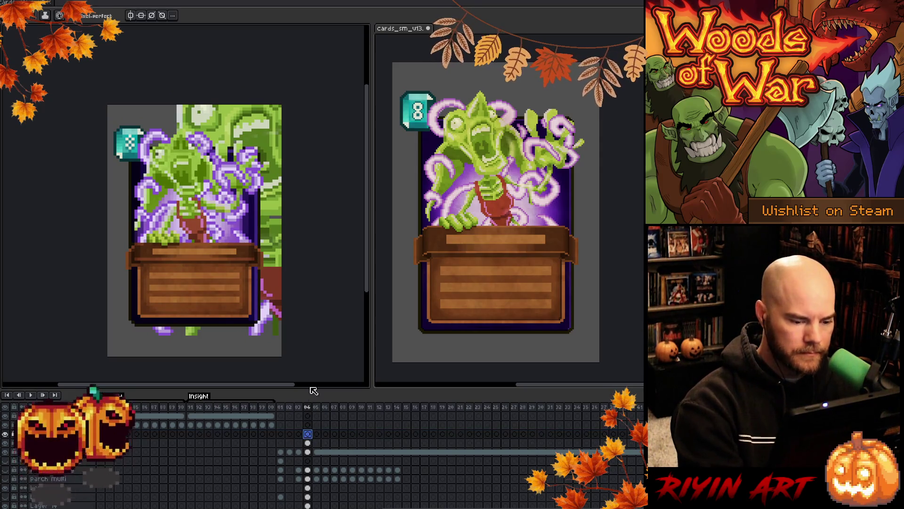
{"action": "key", "text": "i"}
{"action": "key", "text": "b"}
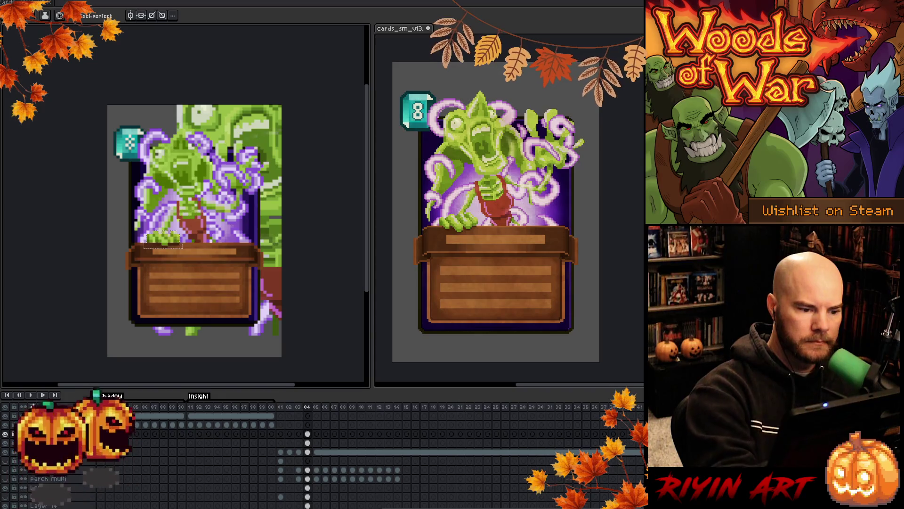
{"action": "left_click", "coordinate": [307, 433]}
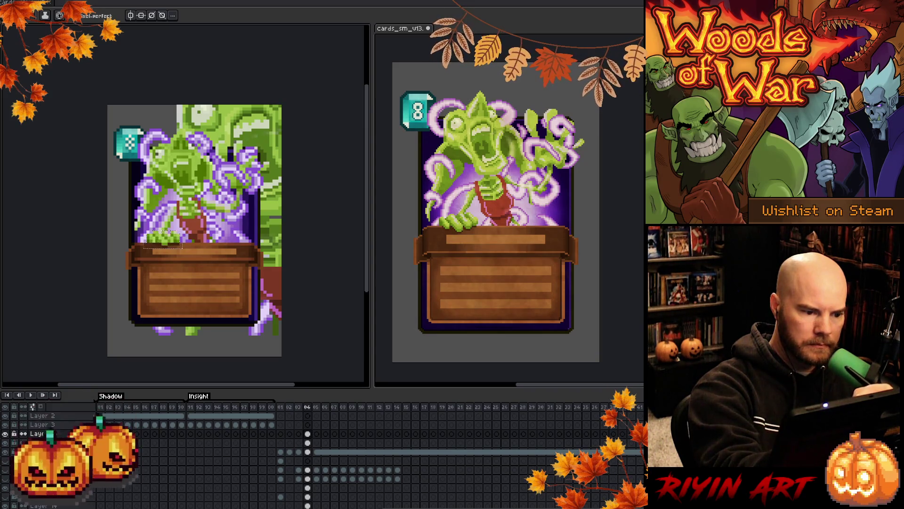
Clear the selection around the goblin's hand with Ctrl+D.
{"action": "key", "text": "i"}
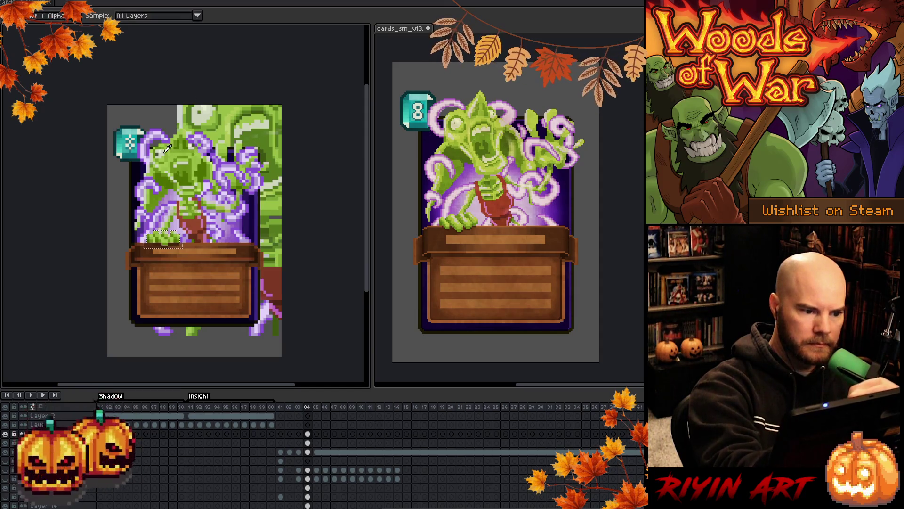
{"action": "key", "text": "b"}
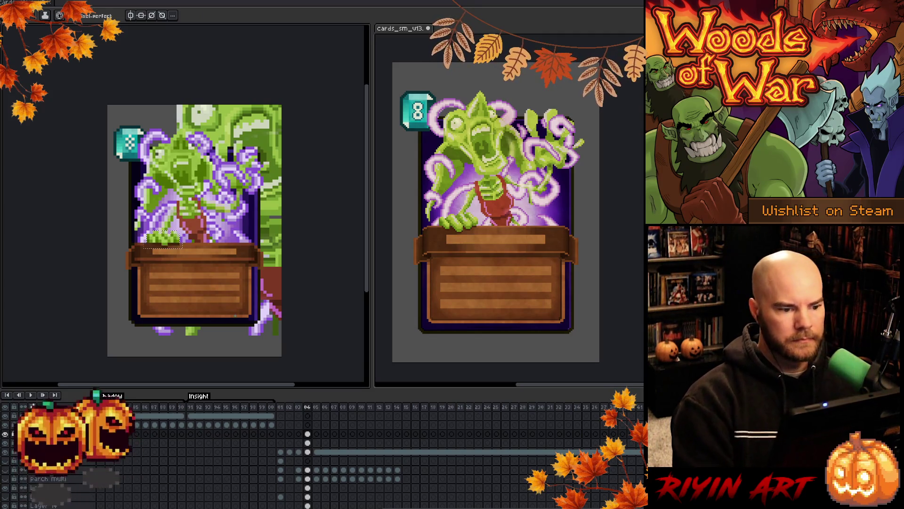
{"action": "key", "text": "ctrl+d"}
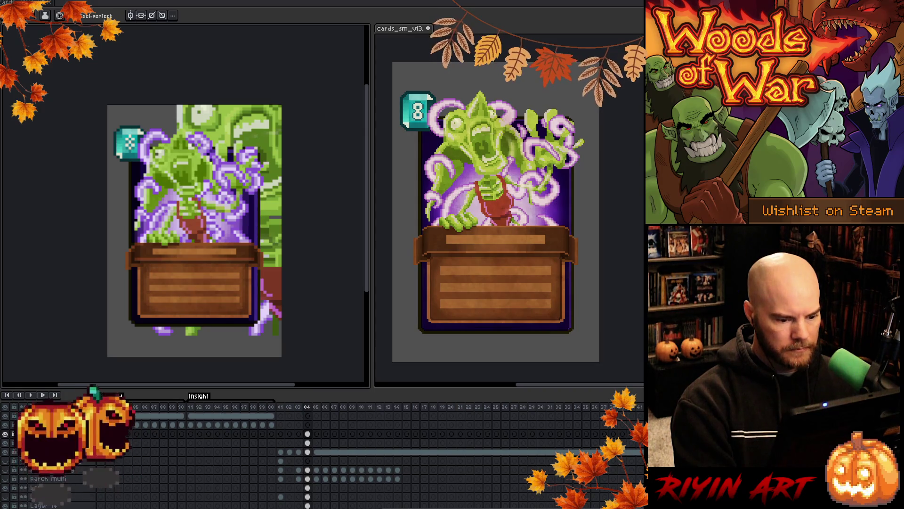
Insert two new empty layers above Layer 4 at frame 04.
{"action": "left_click_drag", "start_coordinate": [88, 469], "coordinate": [68, 480]}
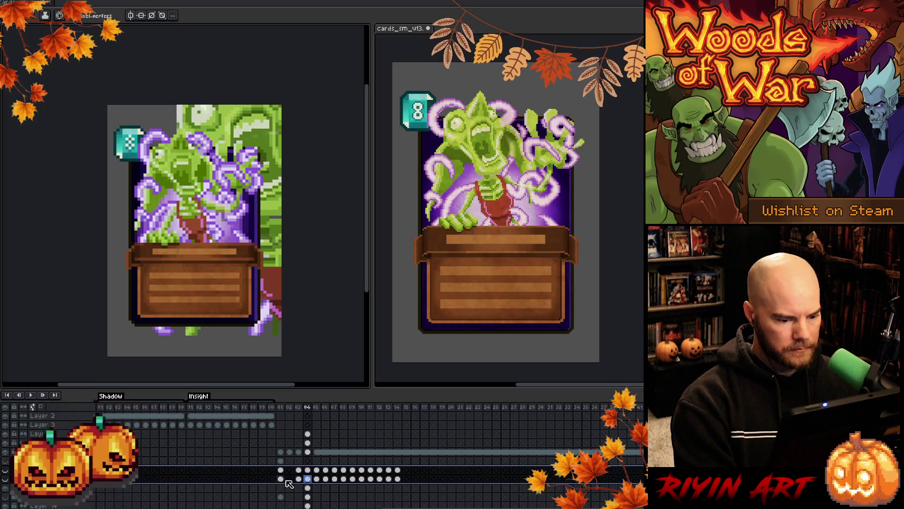
{"action": "left_click", "coordinate": [307, 433]}
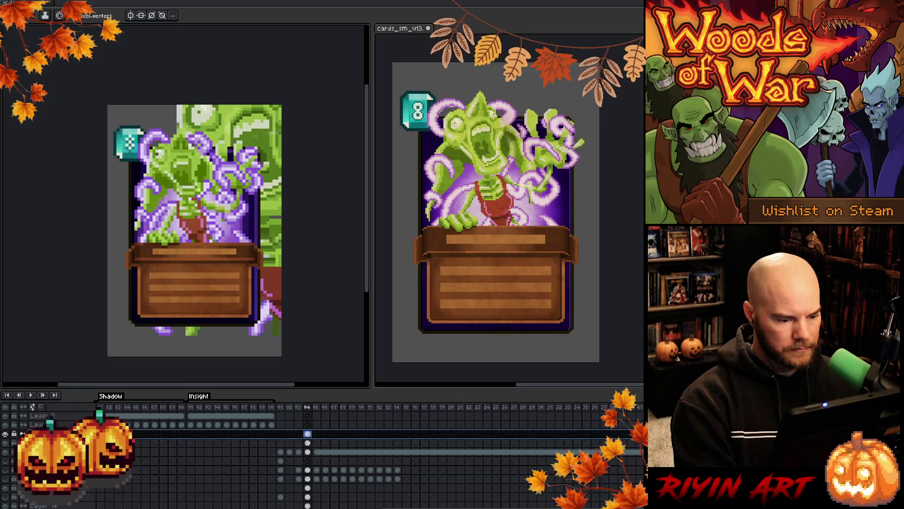
{"action": "key", "text": "shift+n"}
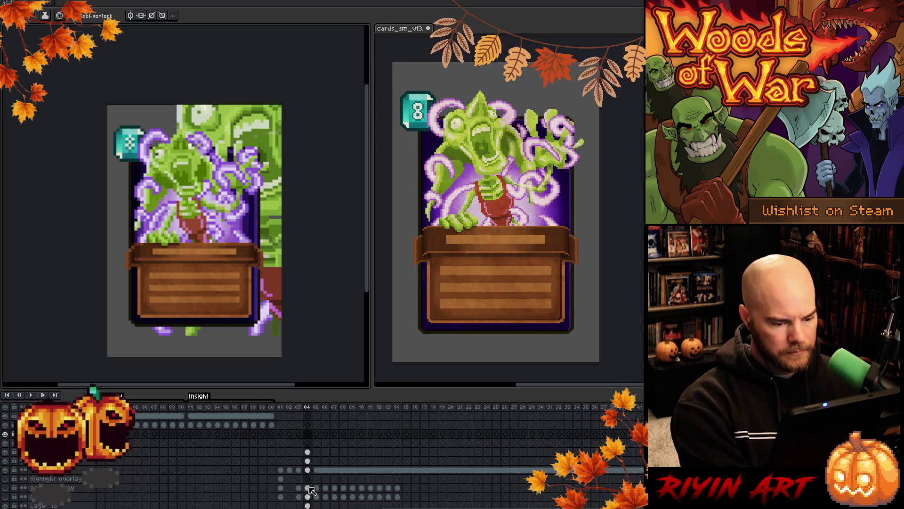
{"action": "left_click_drag", "start_coordinate": [316, 488], "coordinate": [321, 496]}
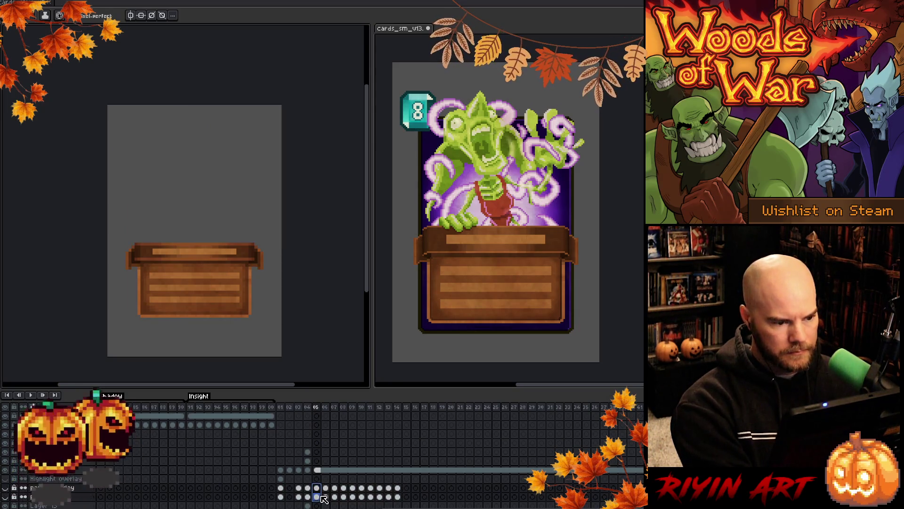
{"action": "left_click", "coordinate": [308, 434]}
Paste the parchment texture and set Layer 17 to Overlay at 25% opacity.
{"action": "key", "text": "ctrl+v"}
{"action": "double_click", "coordinate": [37, 434]}
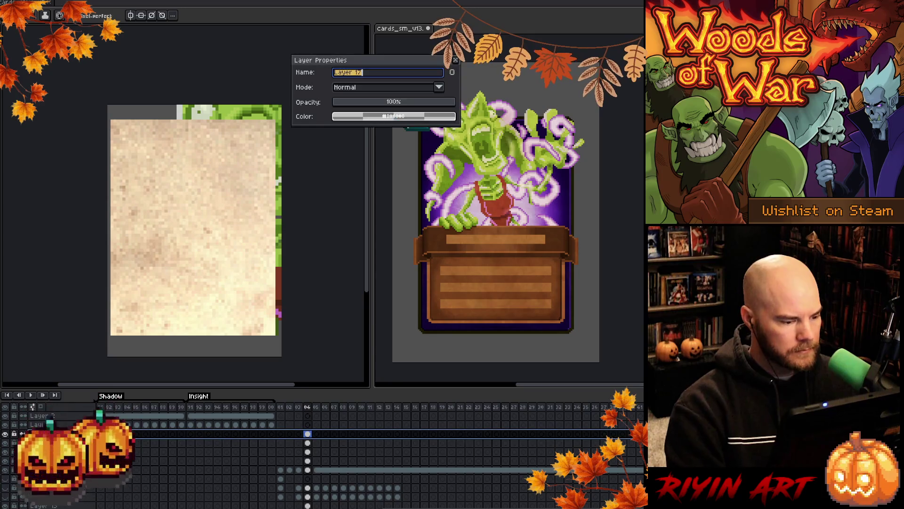
{"action": "left_click", "coordinate": [363, 88]}
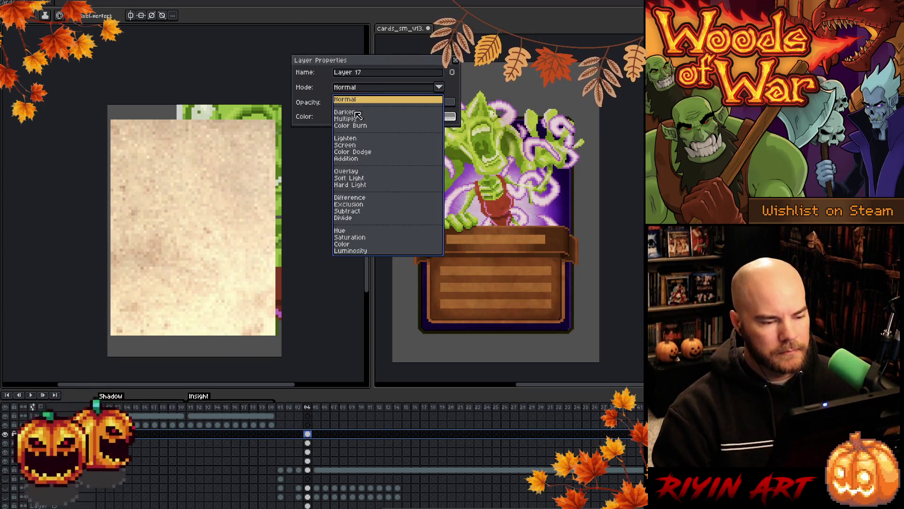
{"action": "left_click", "coordinate": [353, 172]}
{"action": "left_click_drag", "start_coordinate": [350, 103], "coordinate": [367, 104]}
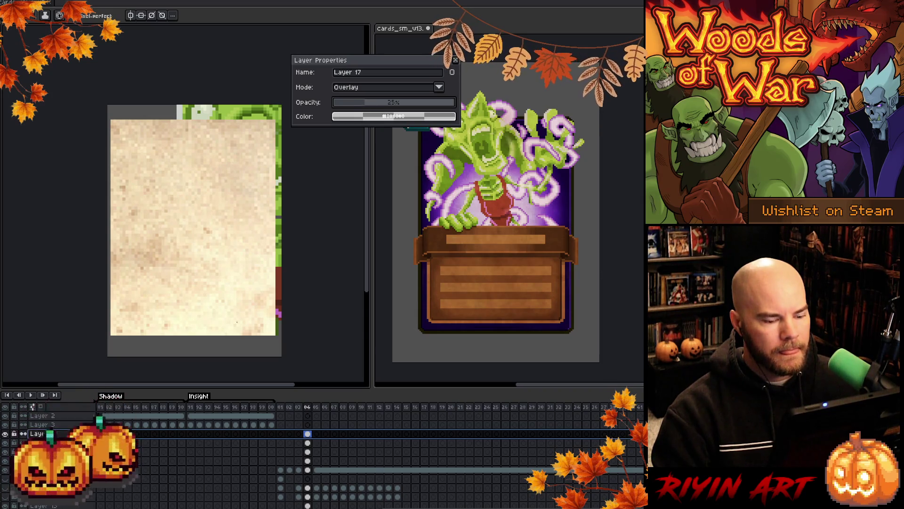
Set Layer 16 to Multiply at 50% opacity and close its properties.
{"action": "key", "text": "alt+Down"}
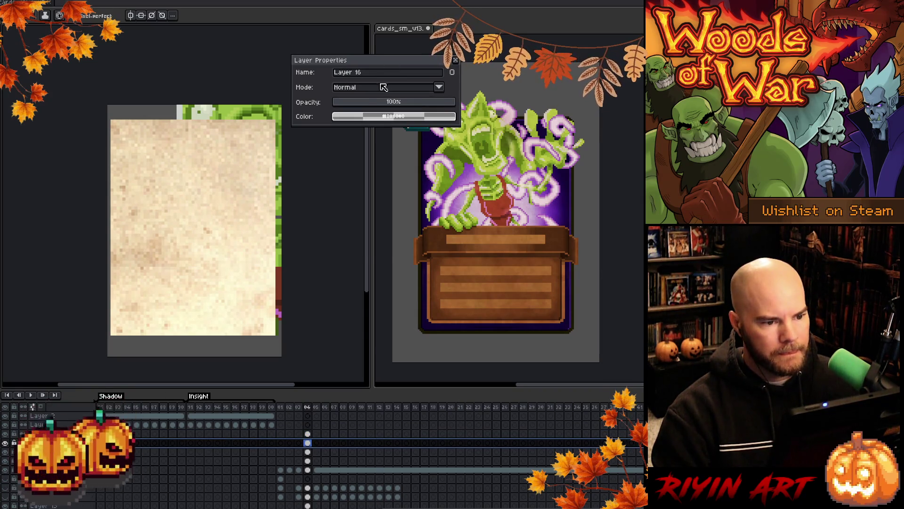
{"action": "left_click", "coordinate": [383, 87]}
{"action": "left_click", "coordinate": [359, 145]}
{"action": "mouse_move", "coordinate": [368, 102]}
{"action": "left_mouse_down"}
{"action": "mouse_move", "coordinate": [355, 116]}
{"action": "mouse_move", "coordinate": [398, 110]}
{"action": "left_mouse_up"}
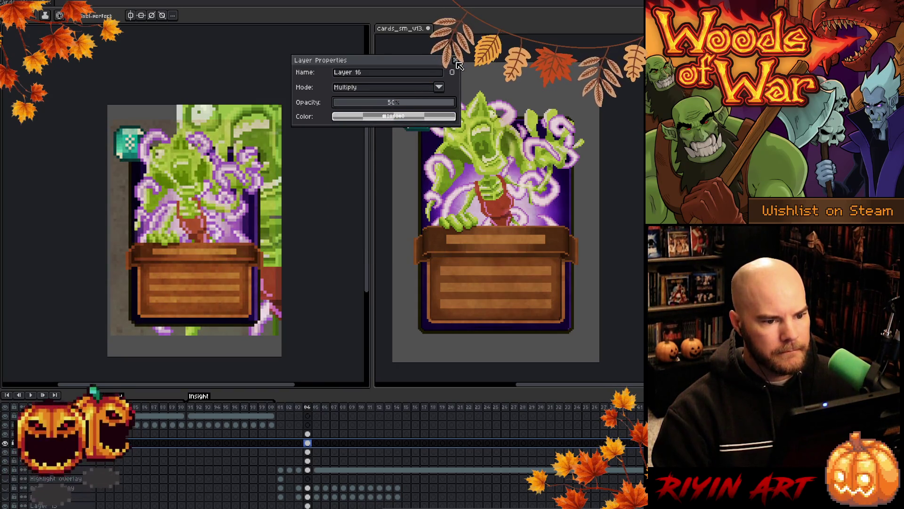
{"action": "left_click", "coordinate": [455, 60]}
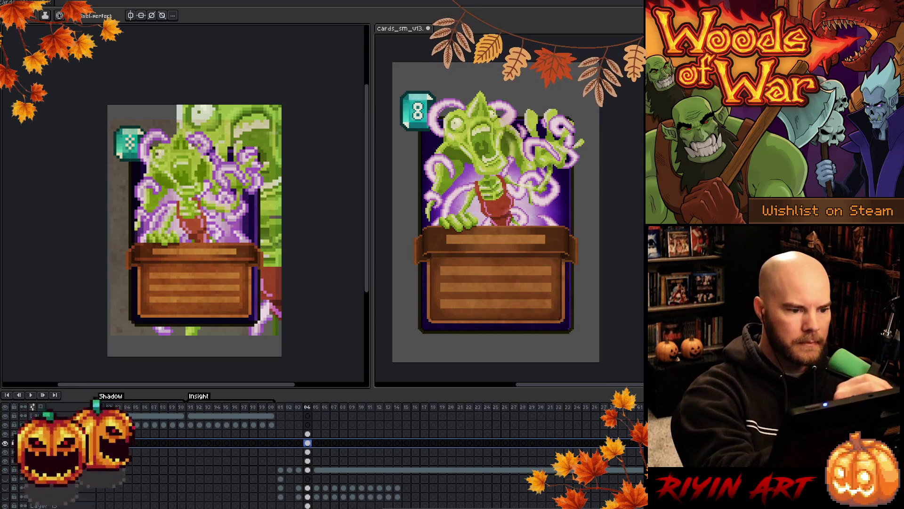
{"action": "key", "text": "Down"}
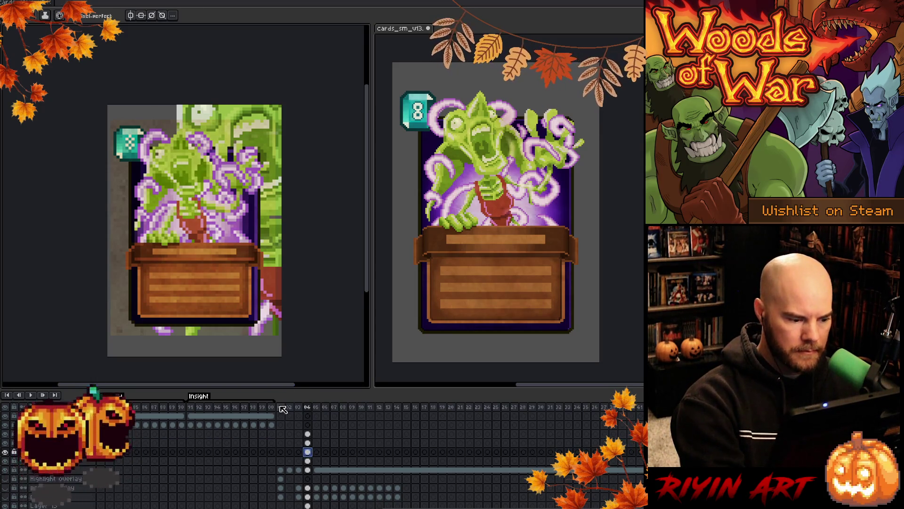
Select both texture layers' frame 04 cels and the whole canvas.
{"action": "key", "text": "Down"}
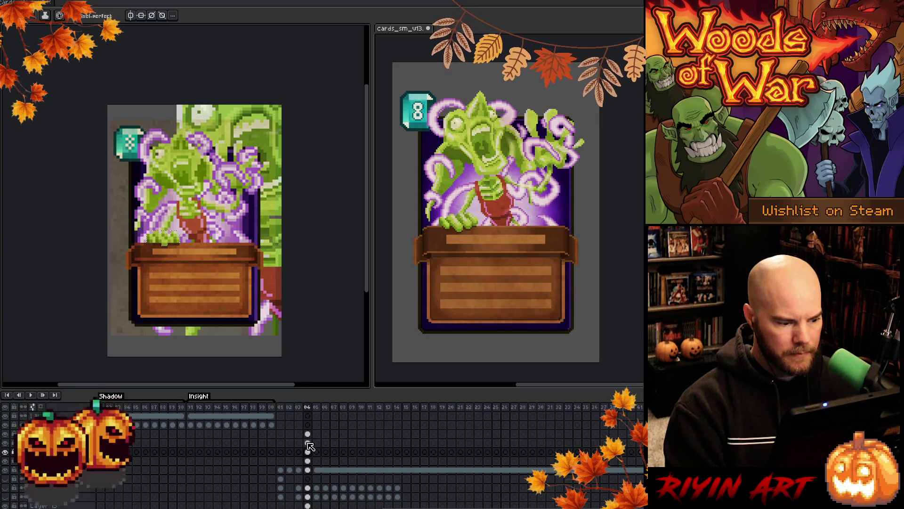
{"action": "left_click_drag", "start_coordinate": [310, 446], "coordinate": [310, 439]}
{"action": "key", "text": "ctrl+a"}
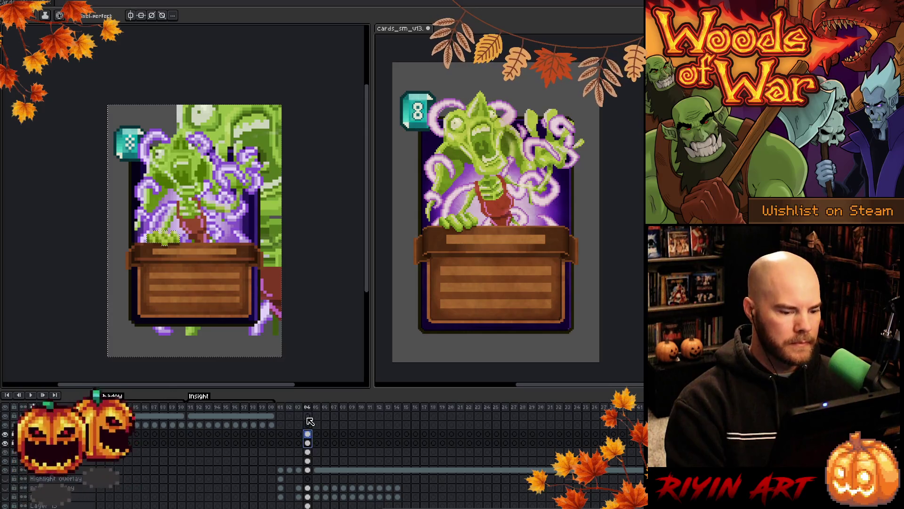
{"action": "key", "text": "v"}
{"action": "key", "text": "b"}
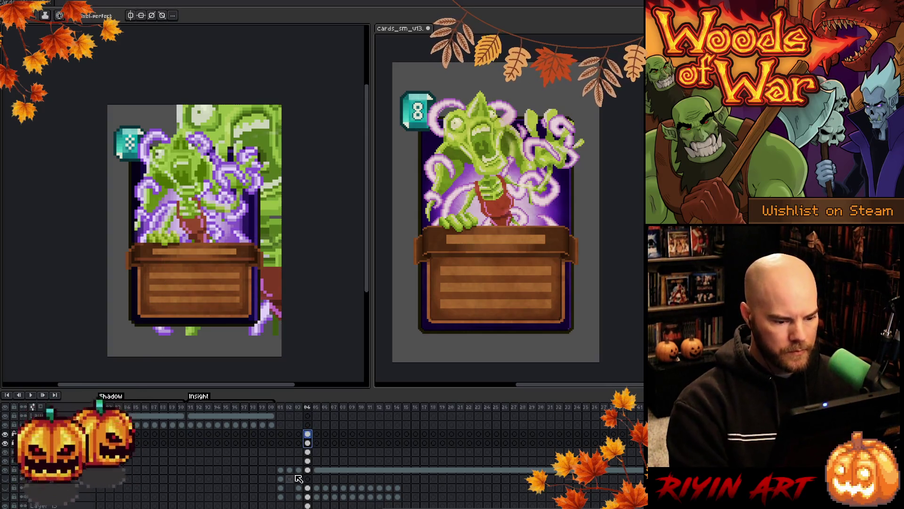
Hide the green background art layer beside the card and recentre the view.
{"action": "scroll", "coordinate": [298, 472], "scroll_direction": "down", "scroll_amount": 1}
{"action": "scroll", "coordinate": [296, 471], "scroll_direction": "down", "scroll_amount": 1}
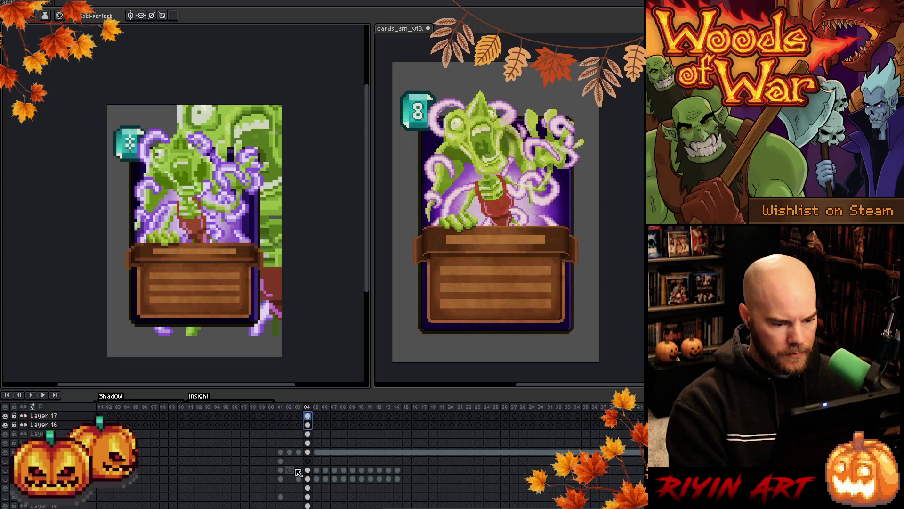
{"action": "scroll", "coordinate": [299, 472], "scroll_direction": "down", "scroll_amount": 2}
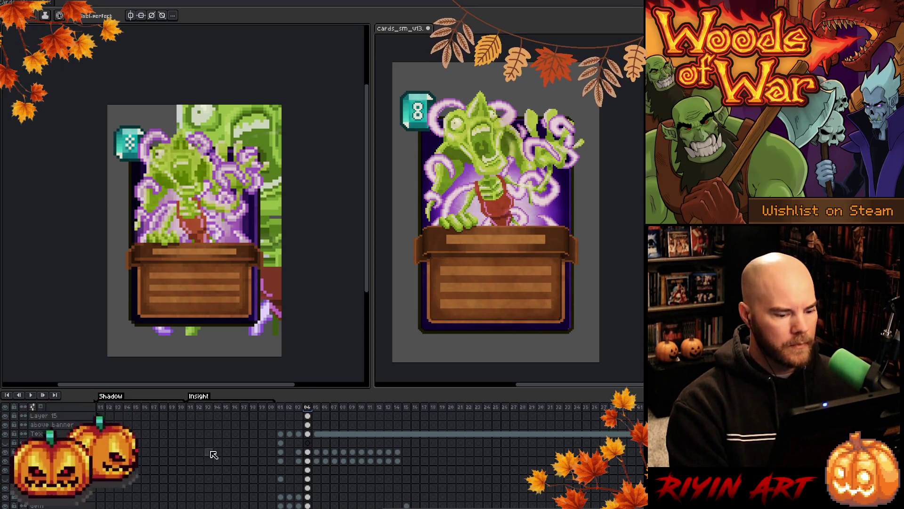
{"action": "scroll", "coordinate": [214, 454], "scroll_direction": "down", "scroll_amount": 1}
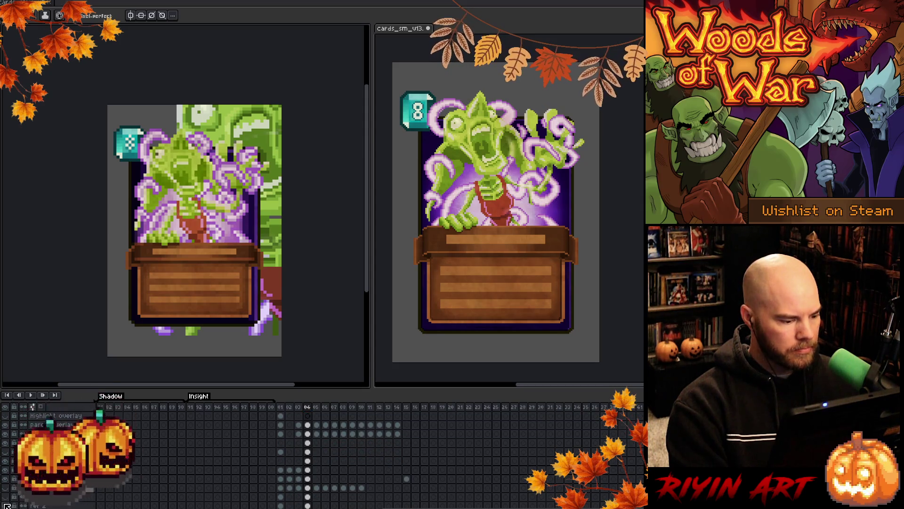
{"action": "left_click", "coordinate": [8, 505]}
{"action": "scroll", "coordinate": [190, 326], "scroll_direction": "down", "scroll_amount": 1}
{"action": "scroll", "coordinate": [189, 326], "scroll_direction": "up", "scroll_amount": 3}
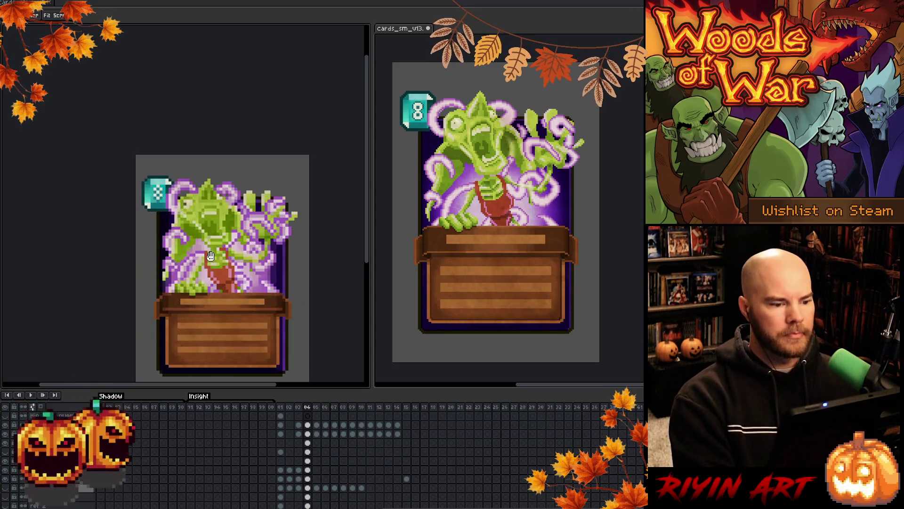
{"action": "scroll", "coordinate": [196, 203], "scroll_direction": "down", "scroll_amount": 1}
{"action": "scroll", "coordinate": [196, 203], "scroll_direction": "up", "scroll_amount": 1}
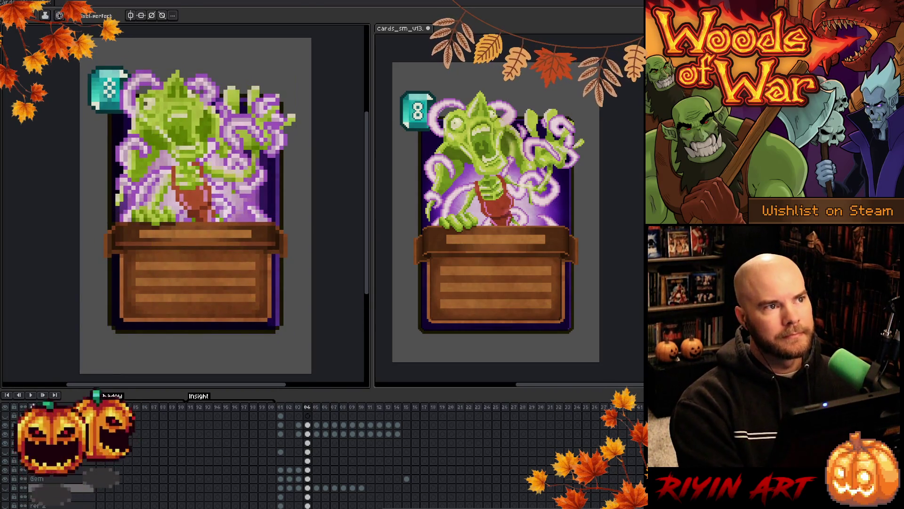
{"action": "scroll", "coordinate": [219, 115], "scroll_direction": "down", "scroll_amount": 1}
{"action": "left_click_drag", "start_coordinate": [219, 115], "coordinate": [217, 147]}
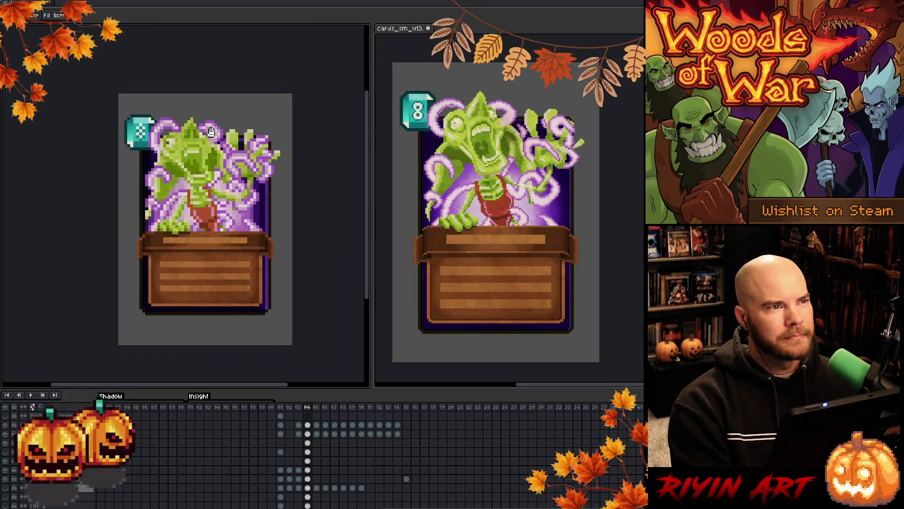
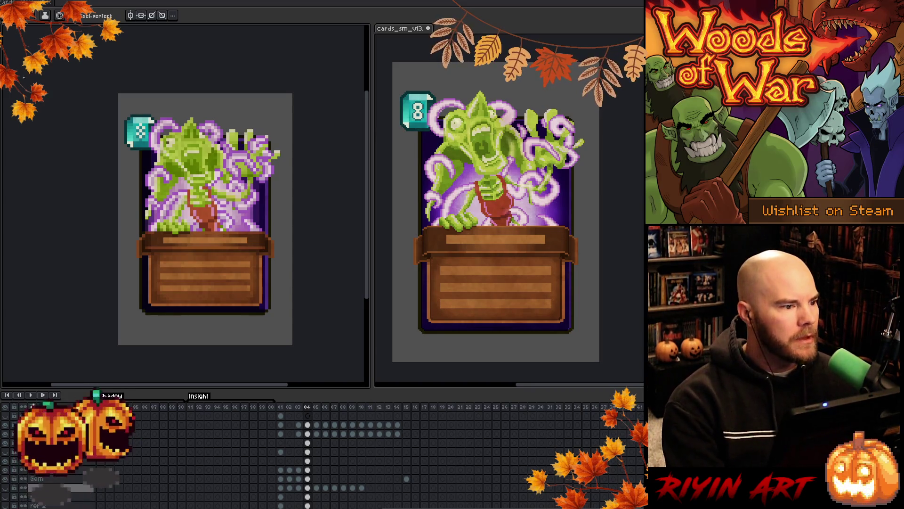
Show frame 05's green sword card in cards_sm_v13, with the other sprite in the left view.
{"action": "left_click", "coordinate": [400, 30]}
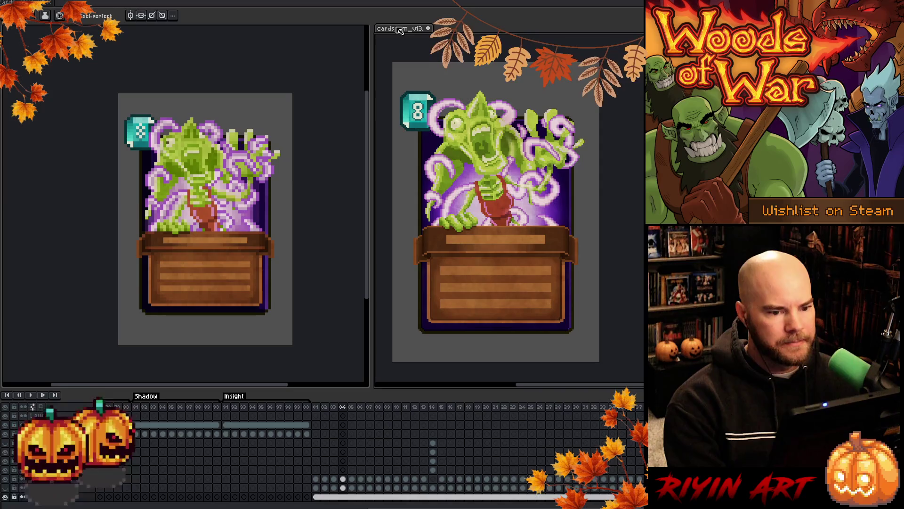
{"action": "key", "text": "Right"}
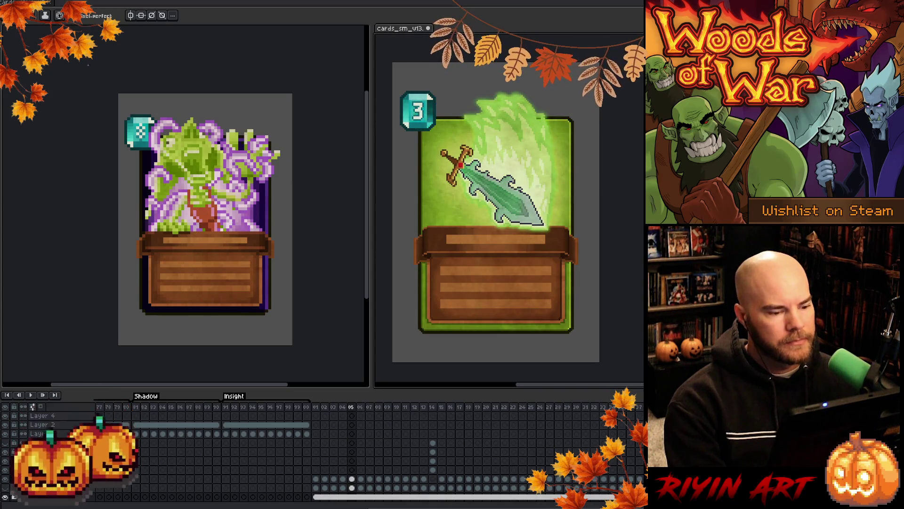
{"action": "key", "text": "ctrl+Tab"}
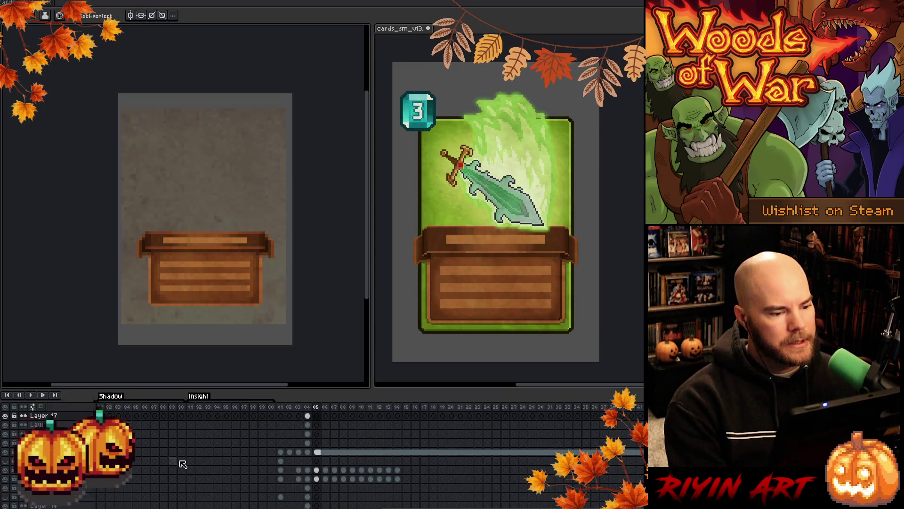
{"action": "scroll", "coordinate": [235, 470], "scroll_direction": "down", "scroll_amount": 3}
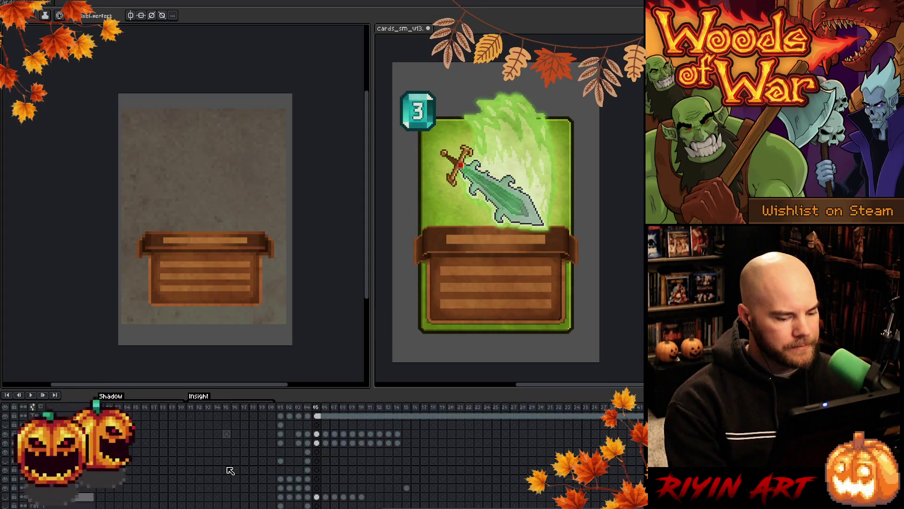
{"action": "scroll", "coordinate": [230, 470], "scroll_direction": "down", "scroll_amount": 2}
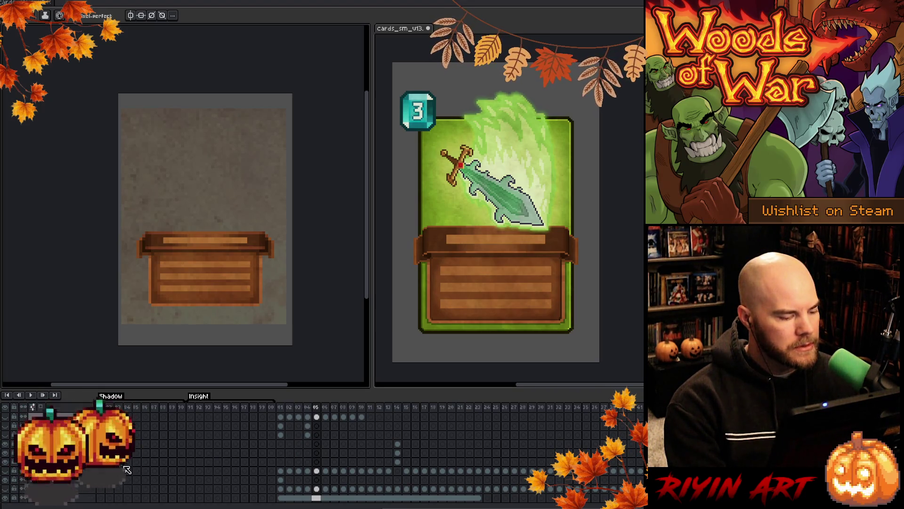
{"action": "scroll", "coordinate": [198, 482], "scroll_direction": "up", "scroll_amount": 1}
{"action": "scroll", "coordinate": [198, 482], "scroll_direction": "up", "scroll_amount": 3}
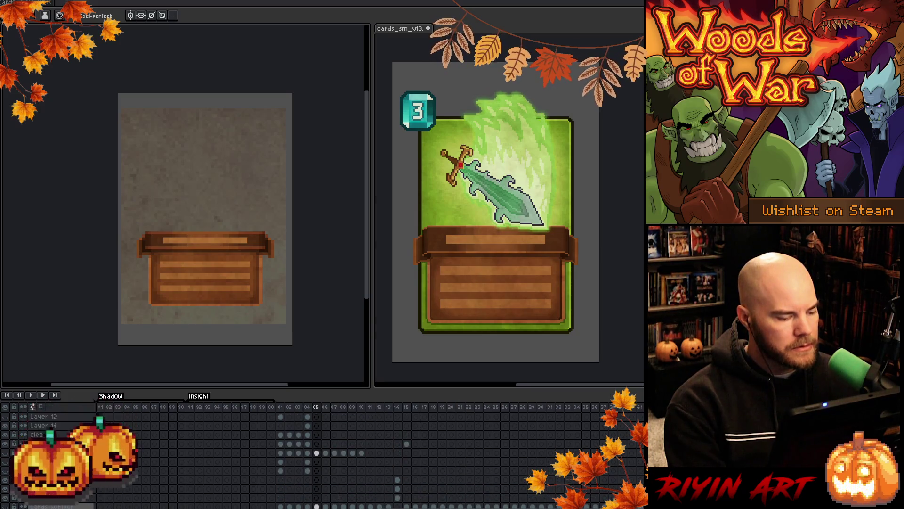
Unhide the card frame, gem and sword layers and go to frame 01, the wooden spike card.
{"action": "left_click", "coordinate": [7, 454]}
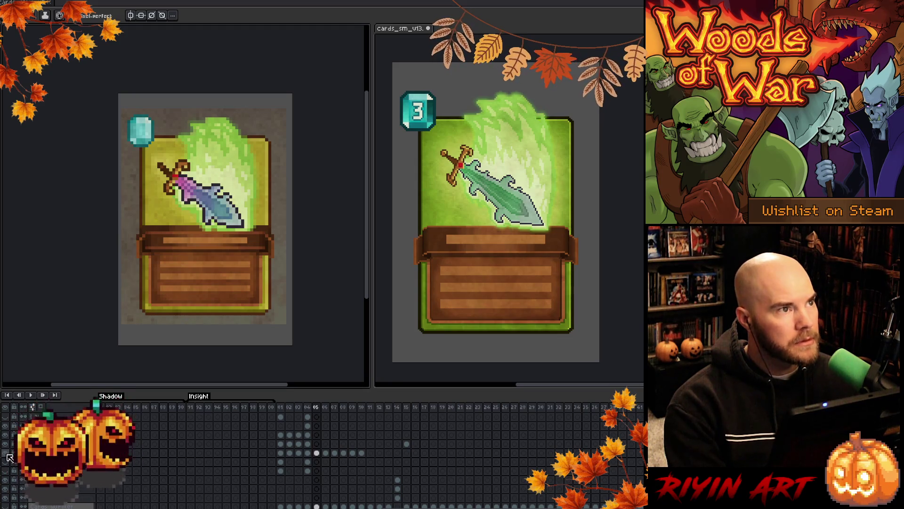
{"action": "left_click_drag", "start_coordinate": [252, 463], "coordinate": [211, 508]}
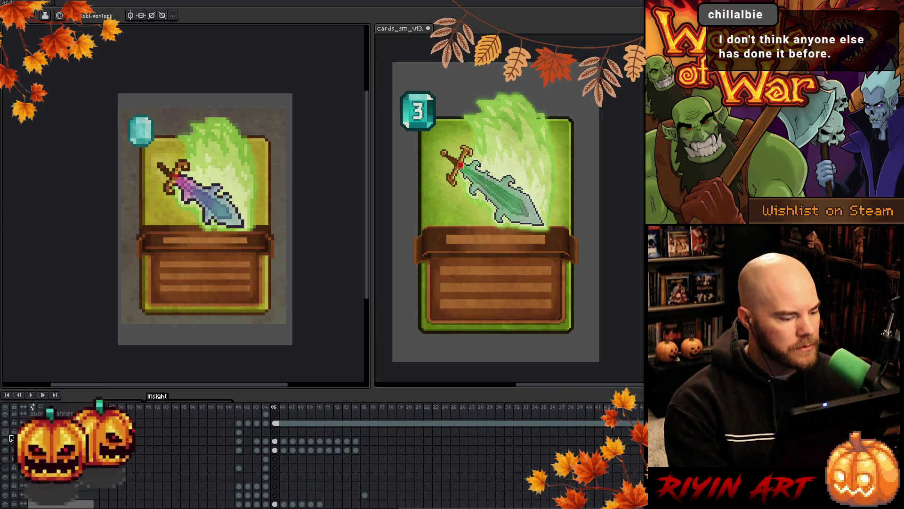
{"action": "left_click", "coordinate": [239, 415]}
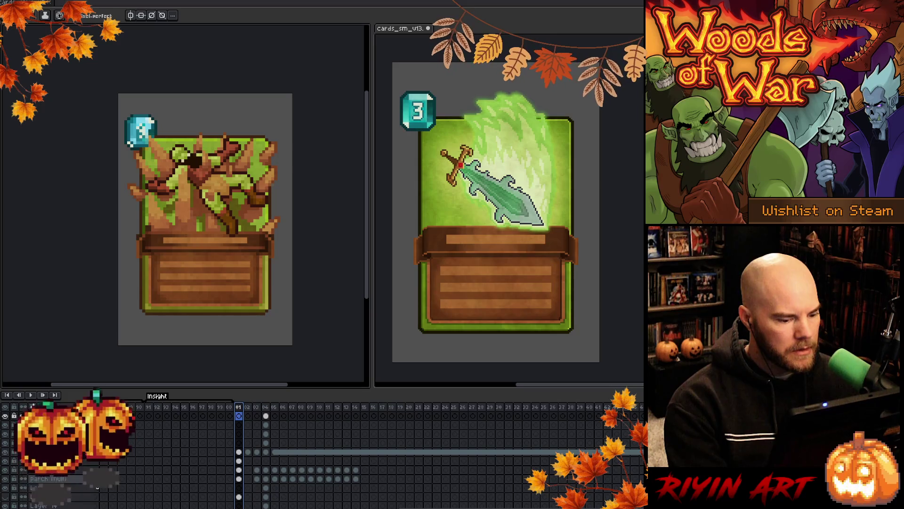
Zoom in on the left canvas and scroll through the spike card's timeline layers.
{"action": "scroll", "coordinate": [208, 479], "scroll_direction": "down", "scroll_amount": 2}
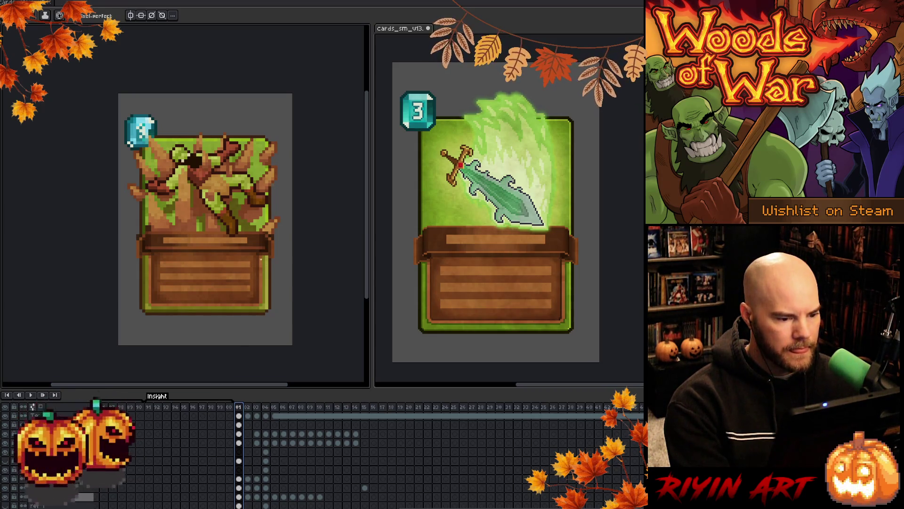
{"action": "scroll", "coordinate": [261, 258], "scroll_direction": "up", "scroll_amount": 1}
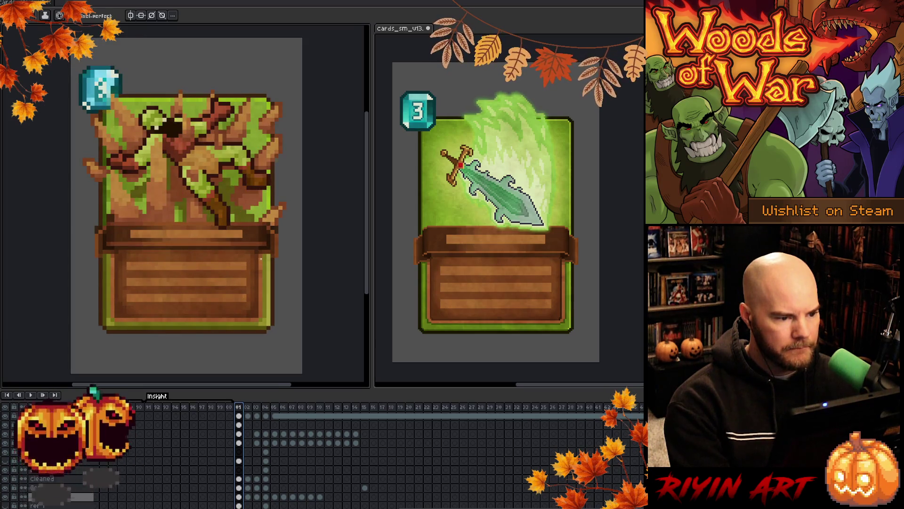
{"action": "scroll", "coordinate": [233, 464], "scroll_direction": "up", "scroll_amount": 4}
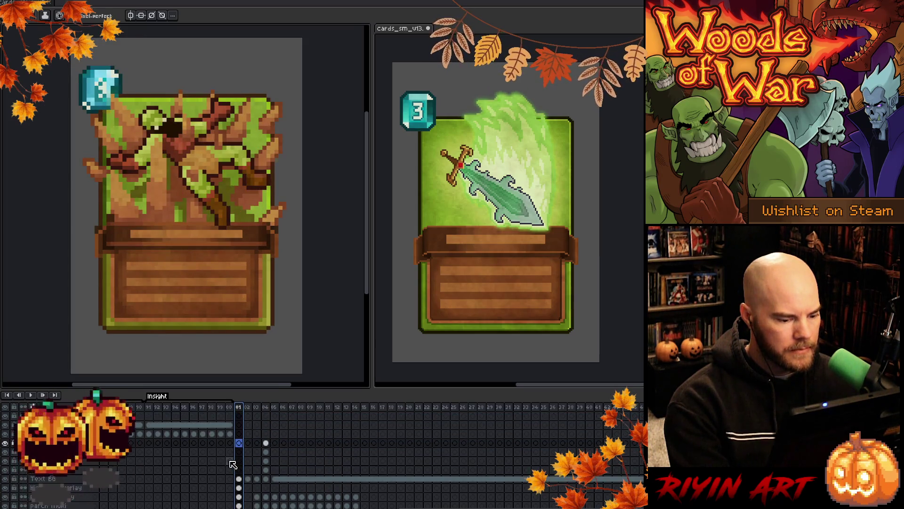
{"action": "scroll", "coordinate": [228, 465], "scroll_direction": "down", "scroll_amount": 4}
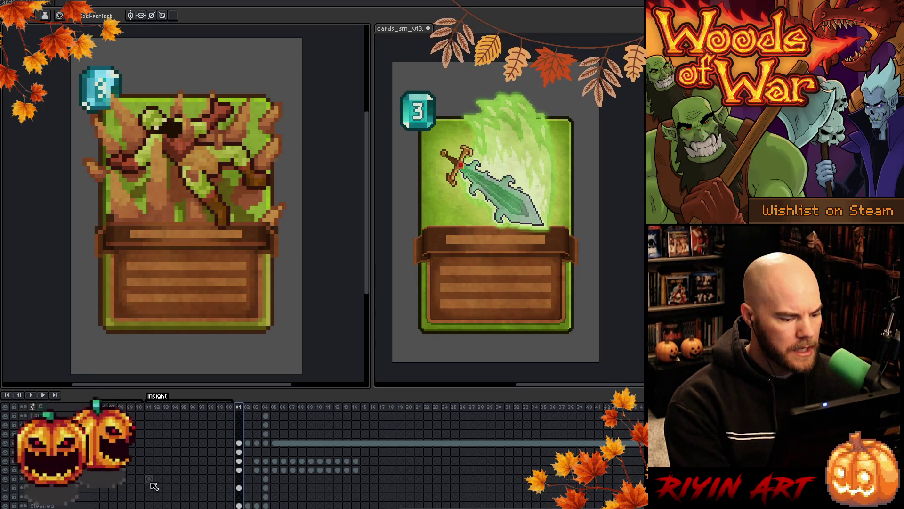
{"action": "scroll", "coordinate": [155, 486], "scroll_direction": "down", "scroll_amount": 2}
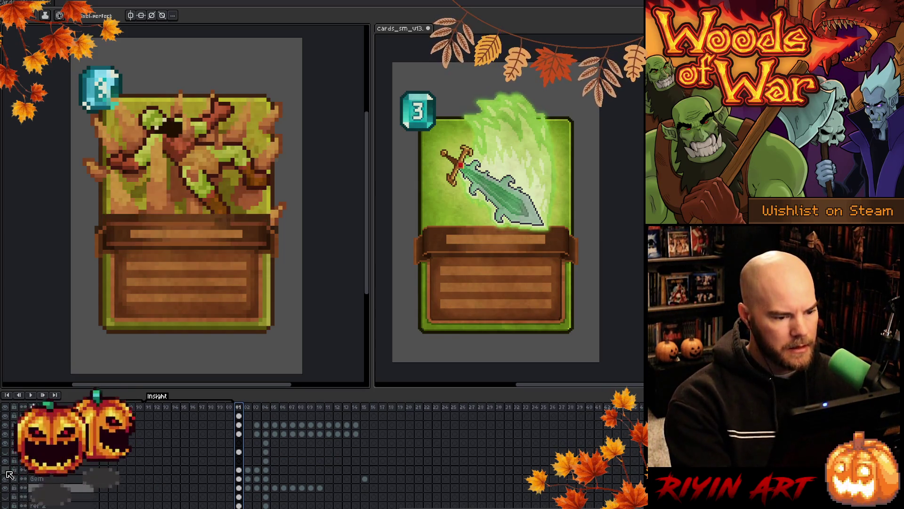
Delete the black banner band and the old lower text-box graphic from the spike card.
{"action": "key", "text": "v"}
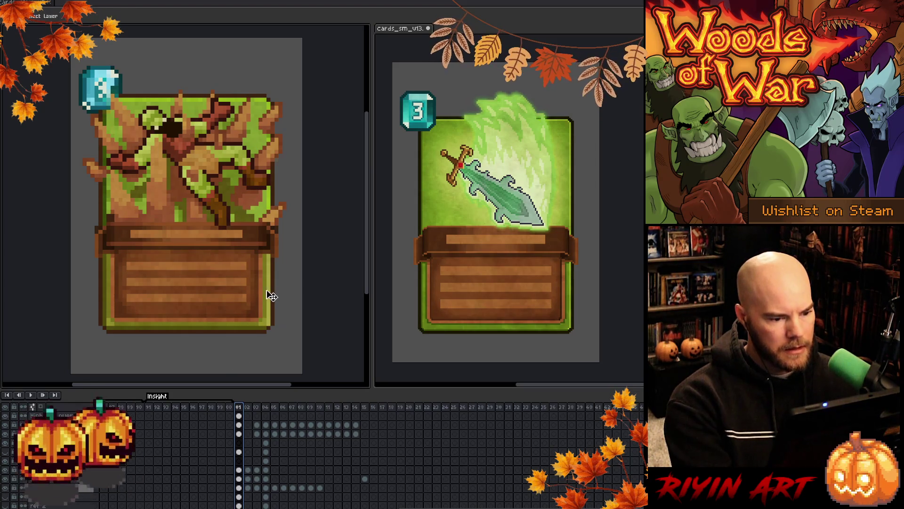
{"action": "left_click", "coordinate": [123, 162]}
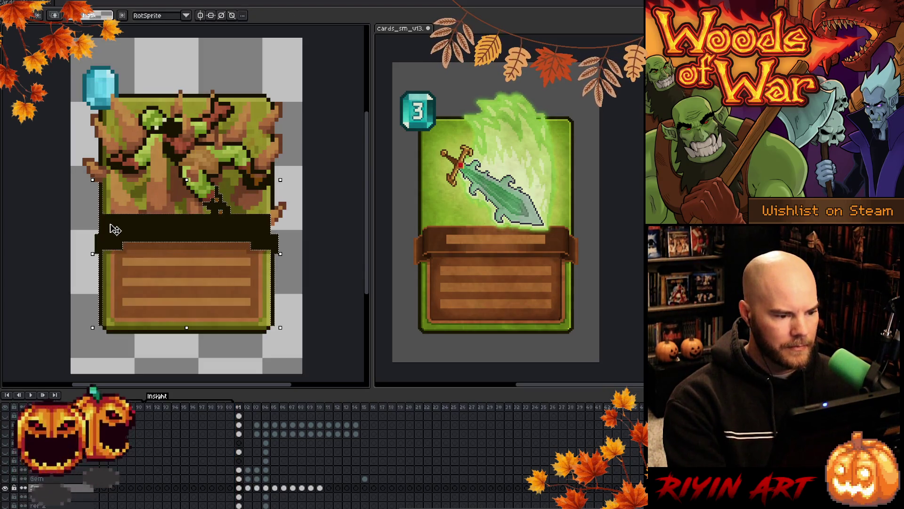
{"action": "key", "text": "Delete"}
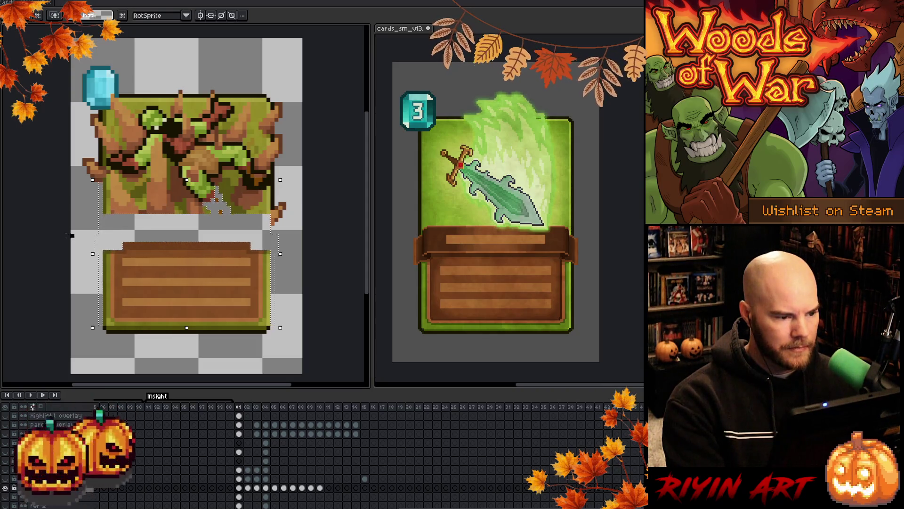
{"action": "mouse_move", "coordinate": [71, 236]}
{"action": "left_mouse_down"}
{"action": "mouse_move", "coordinate": [157, 292]}
{"action": "mouse_move", "coordinate": [298, 339]}
{"action": "left_mouse_up"}
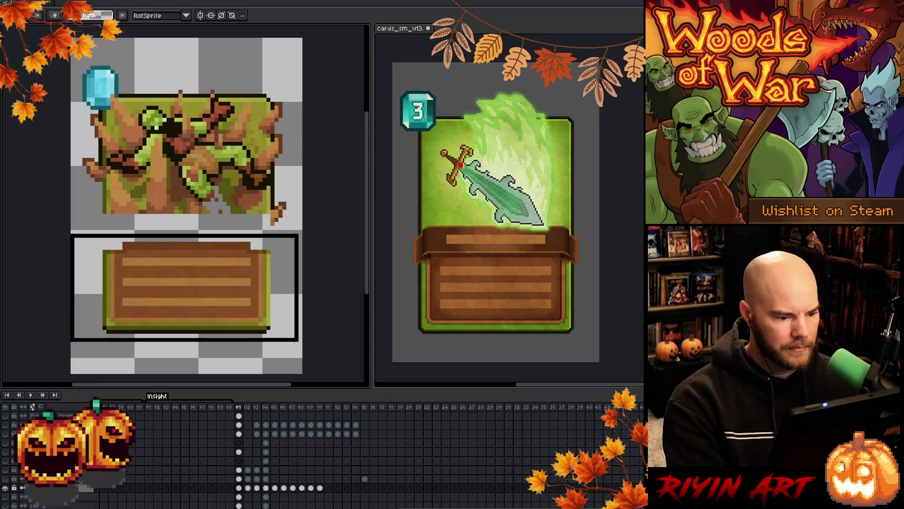
{"action": "key", "text": "Delete"}
Show the hidden card-frame layer and toggle the card background layer to check the artwork.
{"action": "left_click", "coordinate": [11, 490]}
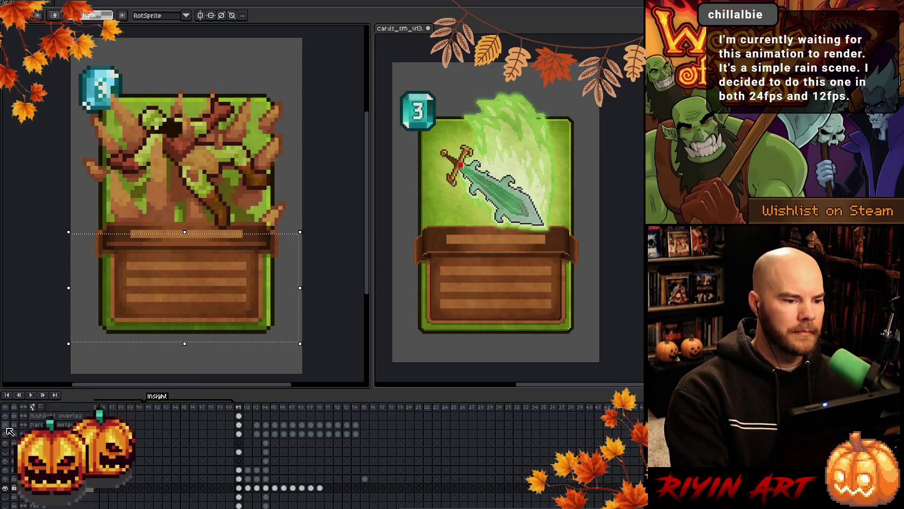
{"action": "scroll", "coordinate": [165, 451], "scroll_direction": "up", "scroll_amount": 2}
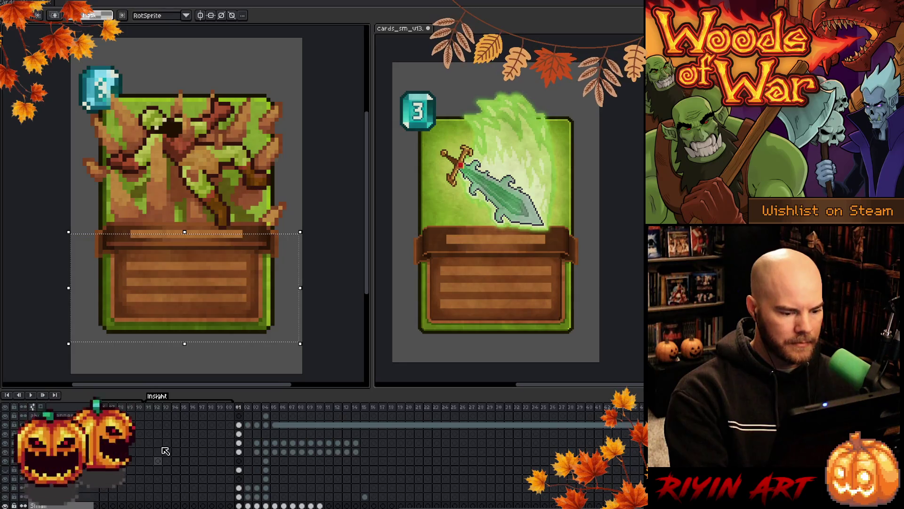
{"action": "scroll", "coordinate": [165, 451], "scroll_direction": "down", "scroll_amount": 3}
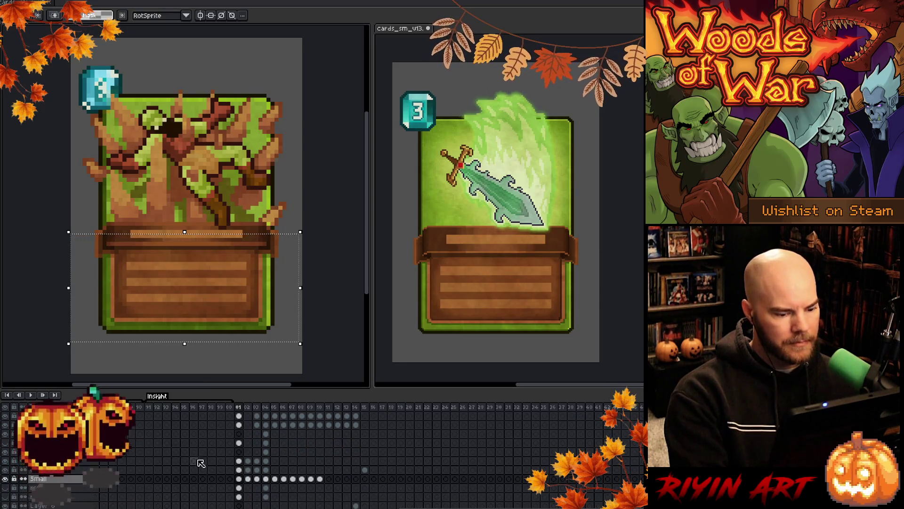
{"action": "left_click", "coordinate": [7, 479]}
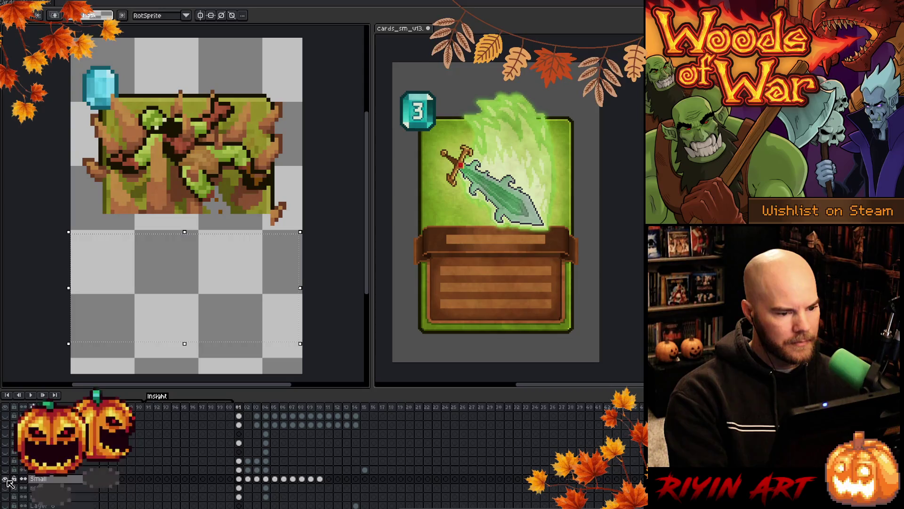
{"action": "left_click", "coordinate": [7, 480]}
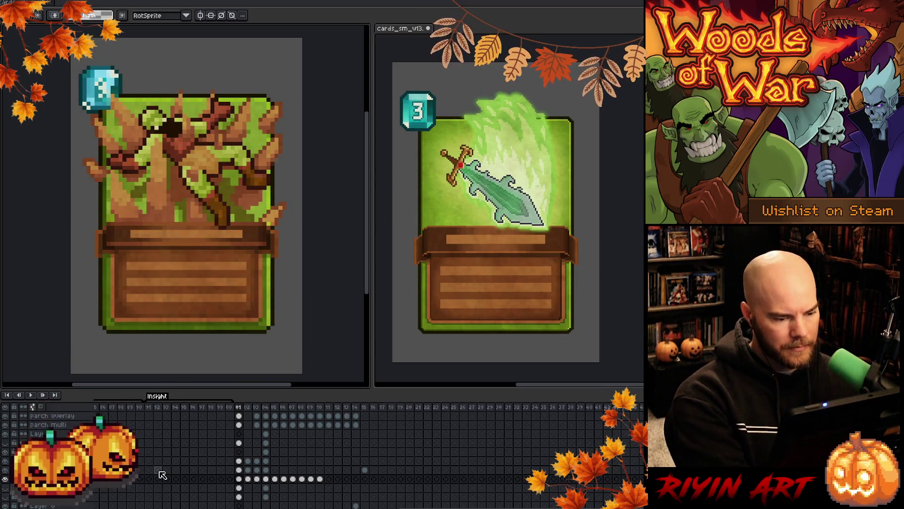
Clear the selection, hide an upper overlay layer and make Layer 9 the working layer.
{"action": "scroll", "coordinate": [15, 496], "scroll_direction": "up", "scroll_amount": 1}
{"action": "key", "text": "ctrl+d"}
{"action": "left_click", "coordinate": [10, 437]}
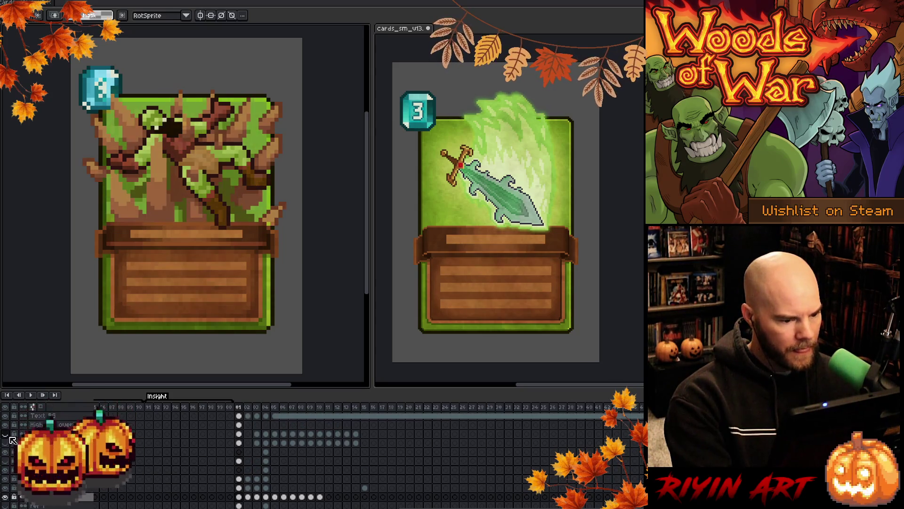
{"action": "key", "text": "v"}
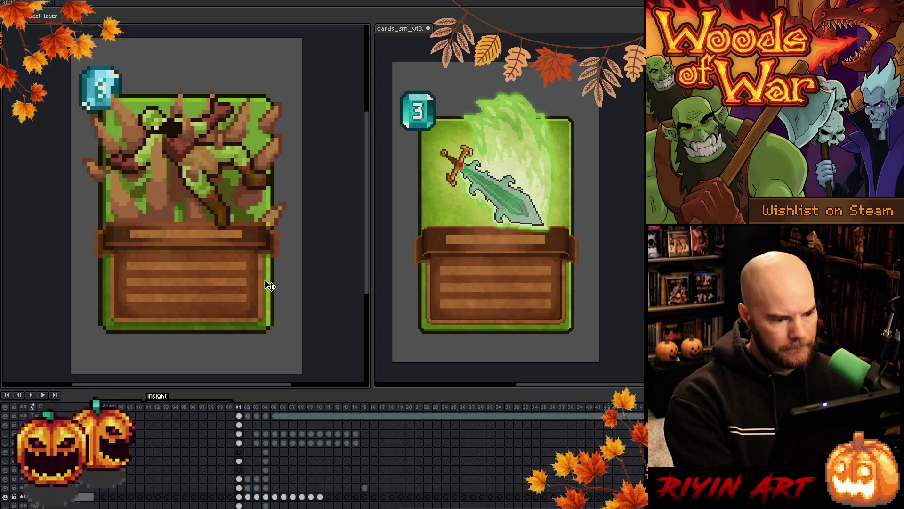
{"action": "left_click", "coordinate": [273, 286]}
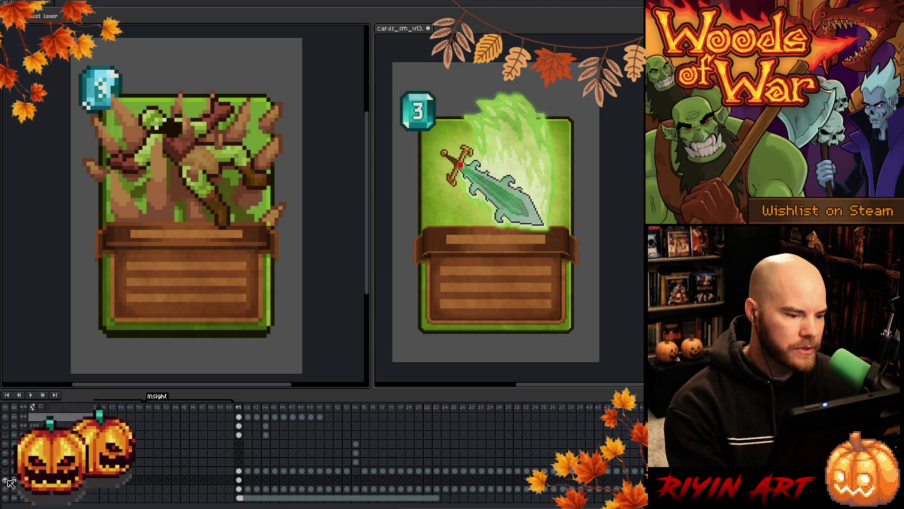
{"action": "left_click", "coordinate": [6, 489]}
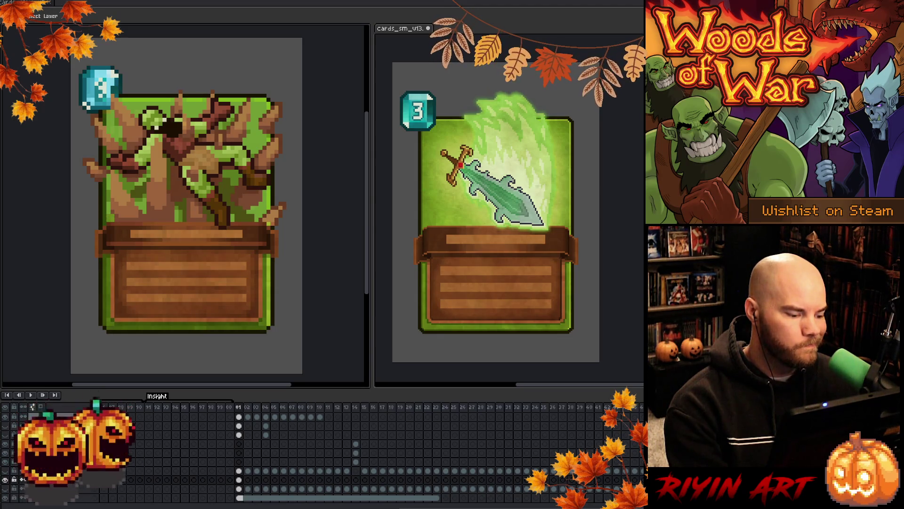
Sample the card's dark edge colour and pencil a darker line along its bottom edge.
{"action": "key", "text": "i"}
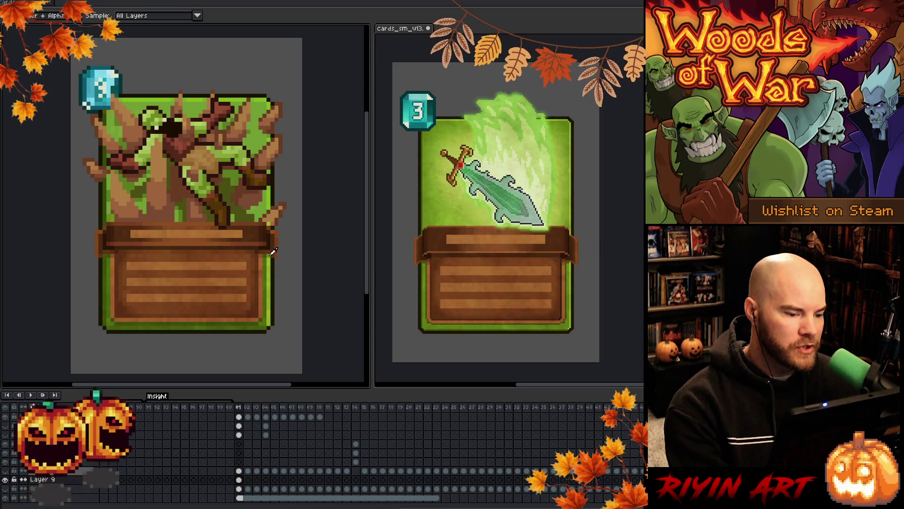
{"action": "key", "text": "b"}
{"action": "left_click_drag", "start_coordinate": [272, 273], "coordinate": [273, 325]}
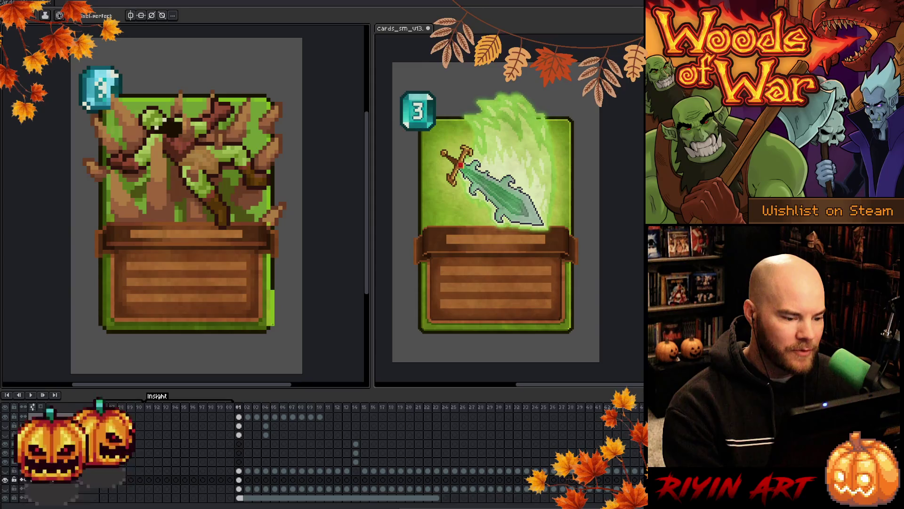
{"action": "key", "text": "ctrl+z"}
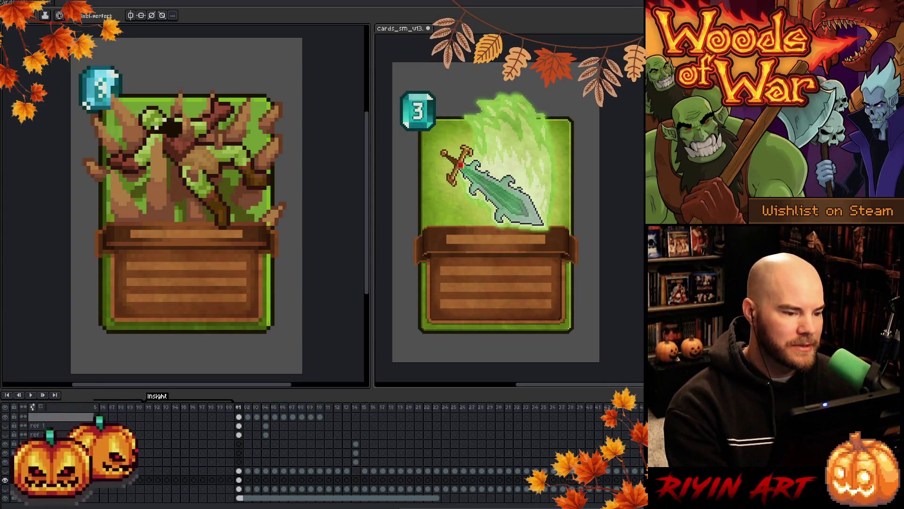
{"action": "key", "text": "i"}
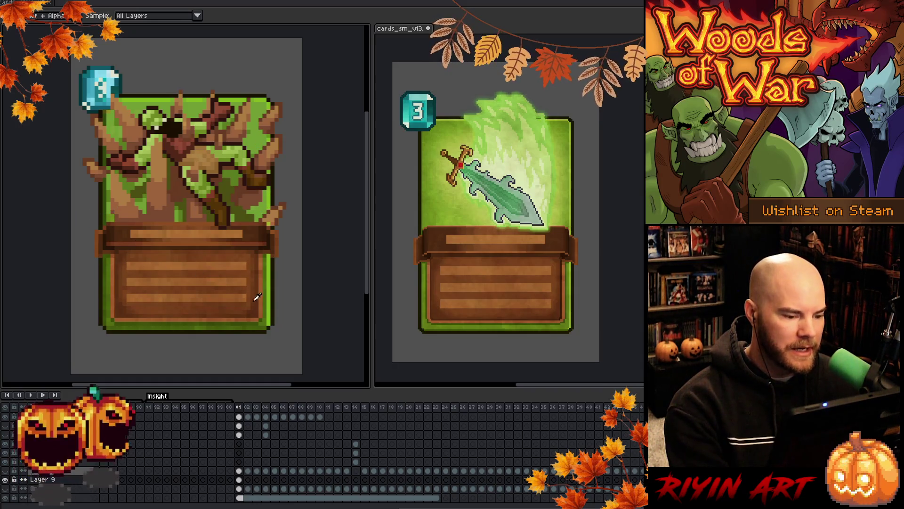
{"action": "key", "text": "b"}
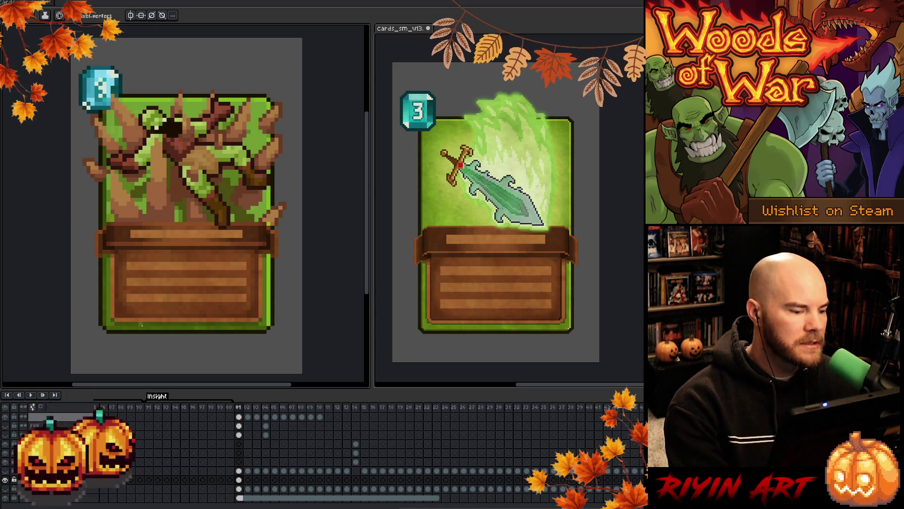
{"action": "key", "text": "alt"}
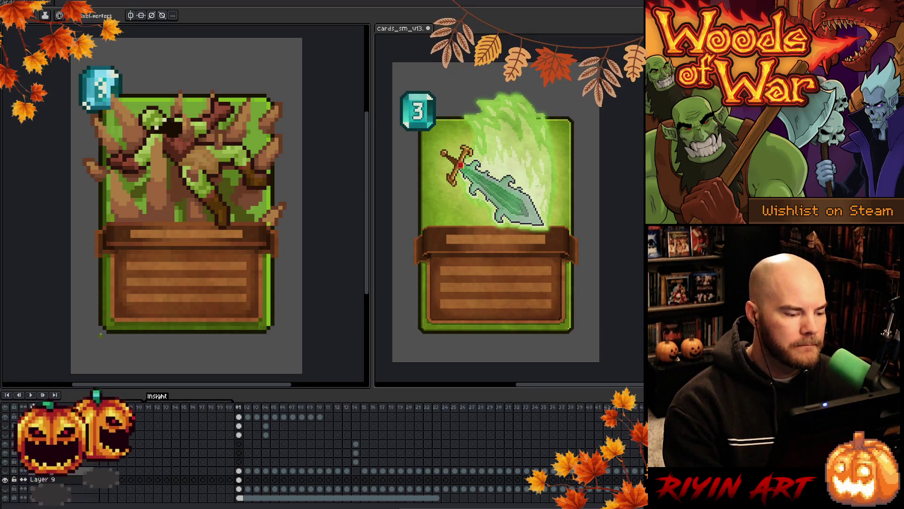
{"action": "key", "text": "alt"}
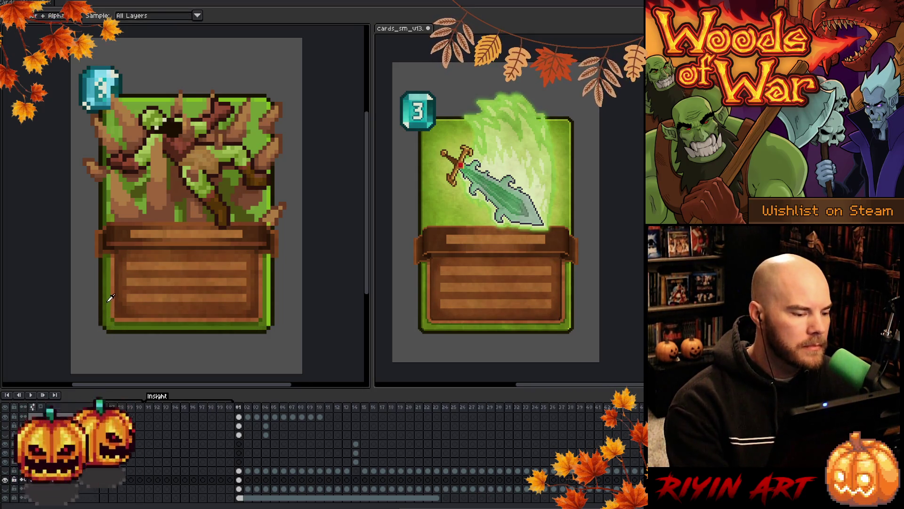
{"action": "left_click", "coordinate": [108, 299], "text": "alt"}
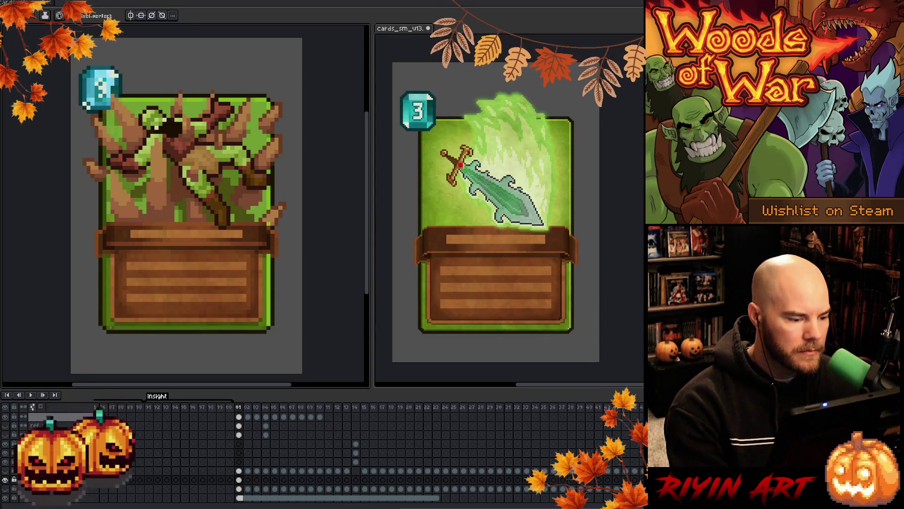
{"action": "left_click_drag", "start_coordinate": [111, 327], "coordinate": [259, 326]}
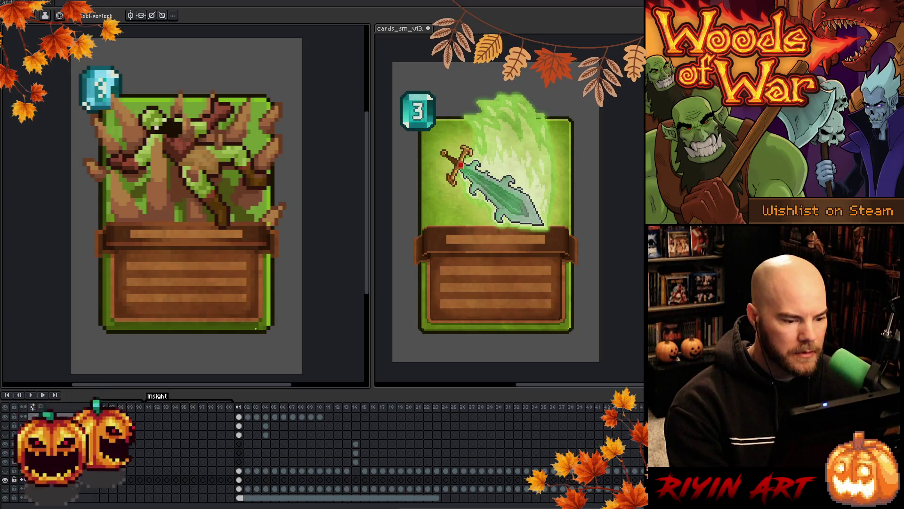